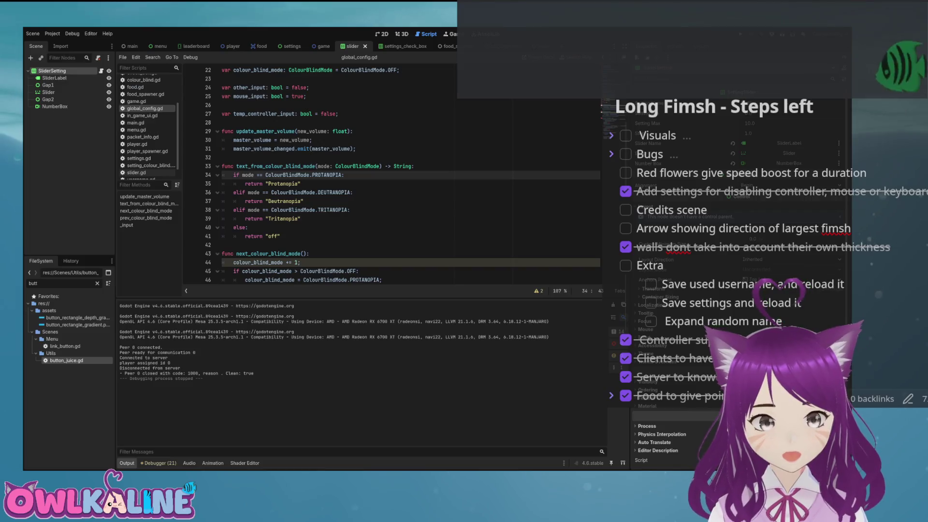
Review settings.gd, highlighting update_value uses and the master_volume_updated function.
click(288, 46)
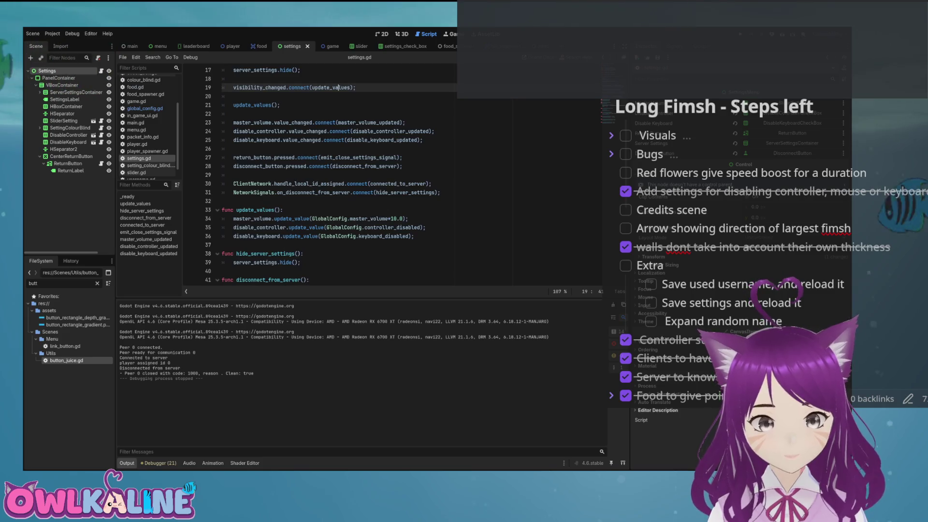
scroll(319, 174, down, 2)
click(251, 166)
double_click(292, 166)
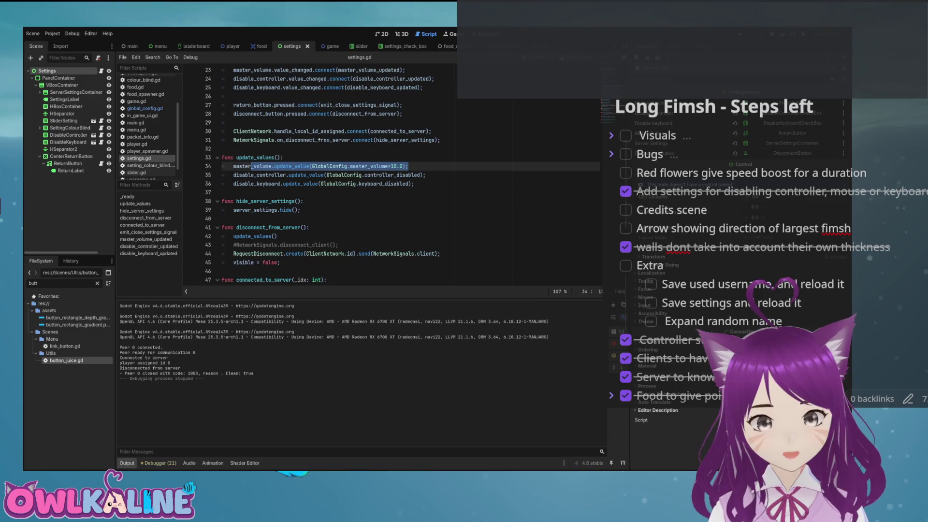
double_click(291, 166)
scroll(305, 166, down, 3)
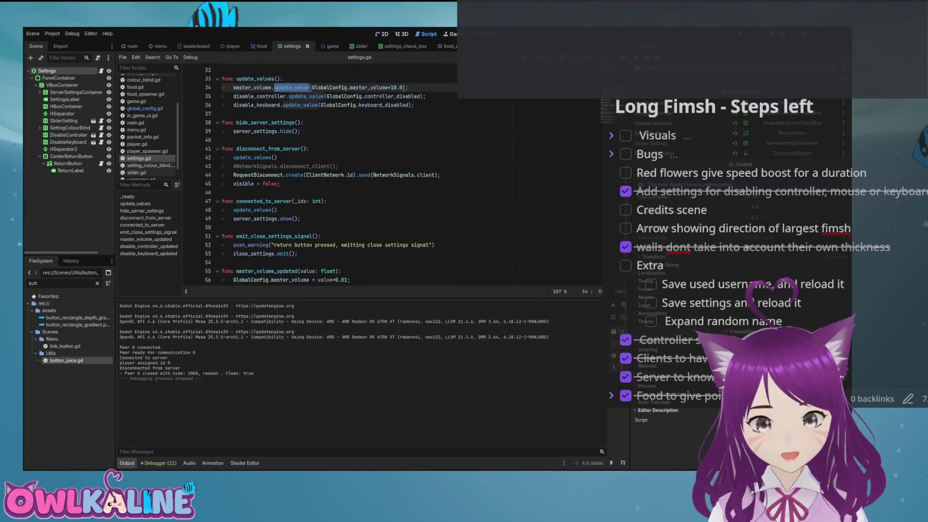
scroll(305, 166, up, 3)
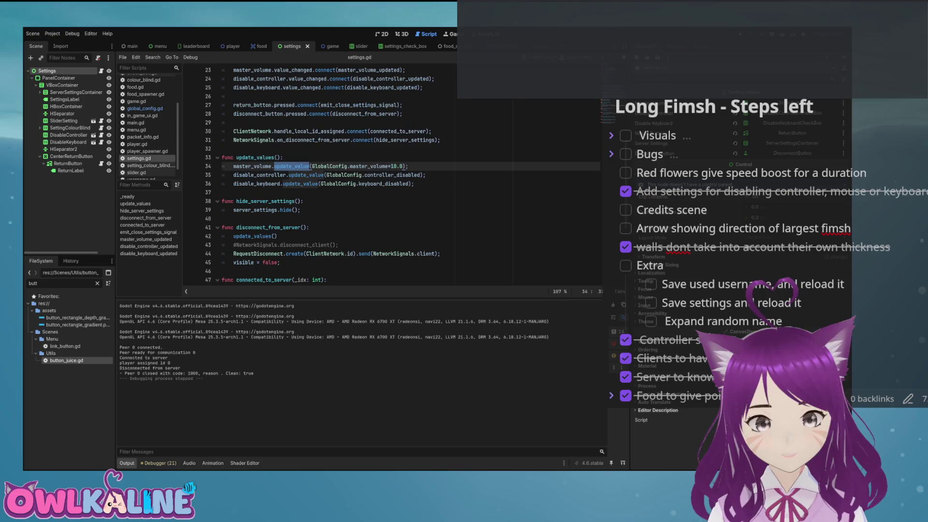
scroll(326, 174, down, 1)
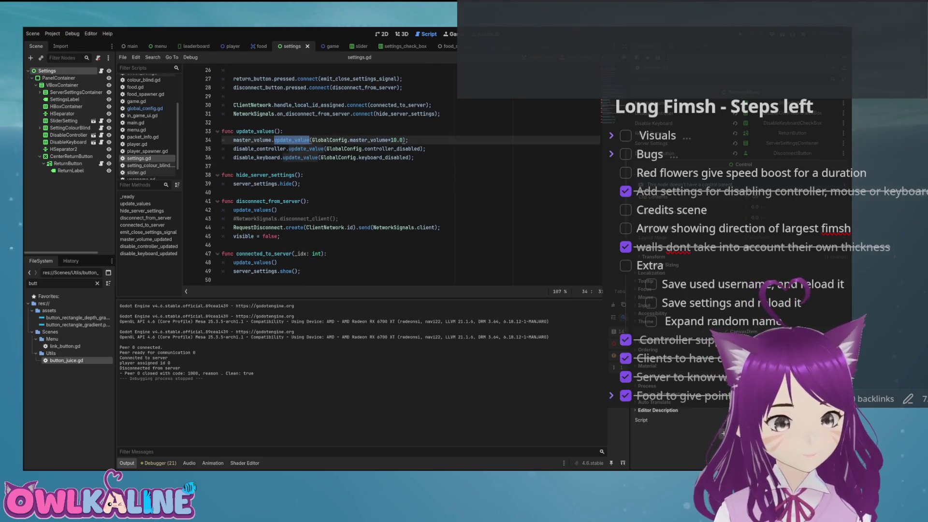
scroll(326, 174, down, 2)
scroll(327, 174, down, 2)
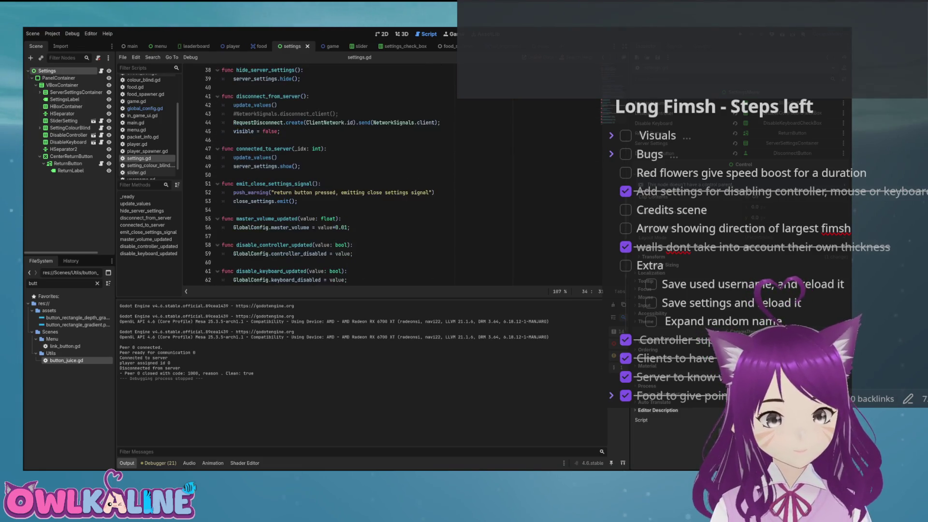
scroll(327, 174, down, 1)
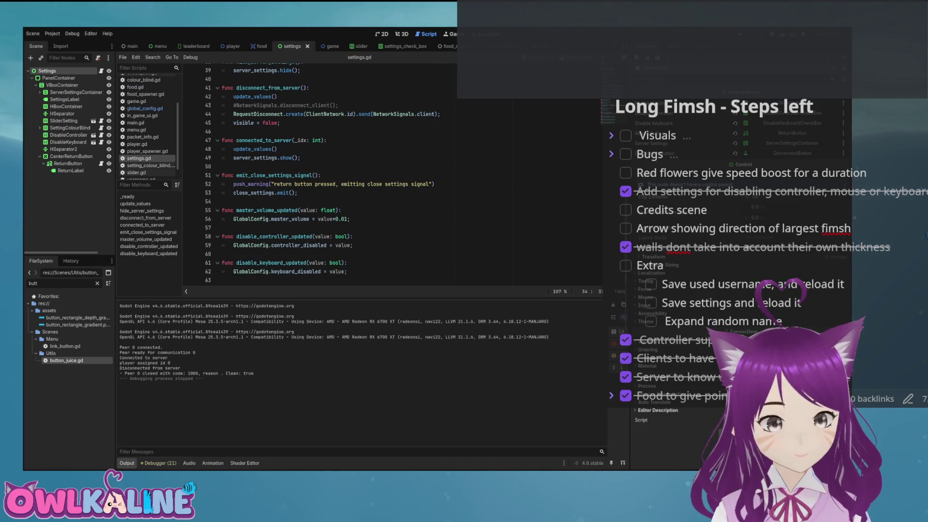
click(278, 211)
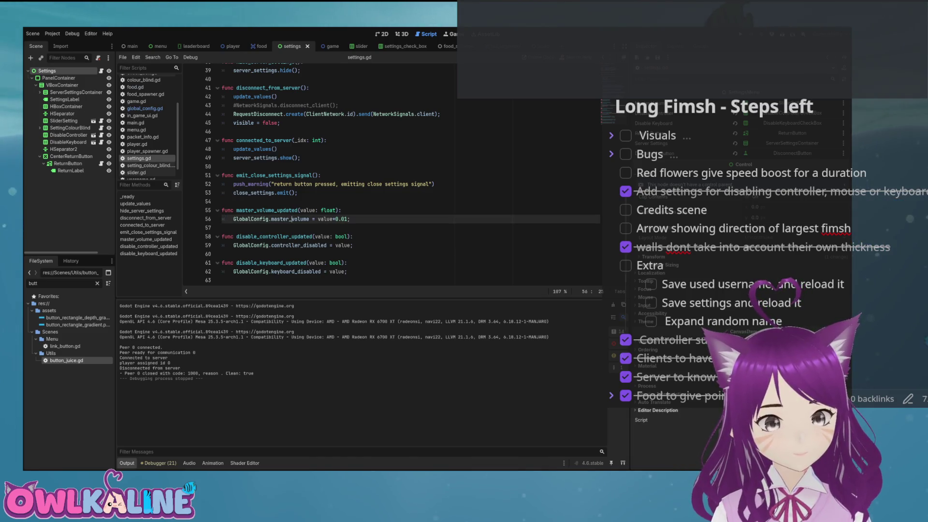
Call GlobalConfig.update_master_volume(value*0.01) inside master_volume_updated.
key(Return)
text(G)
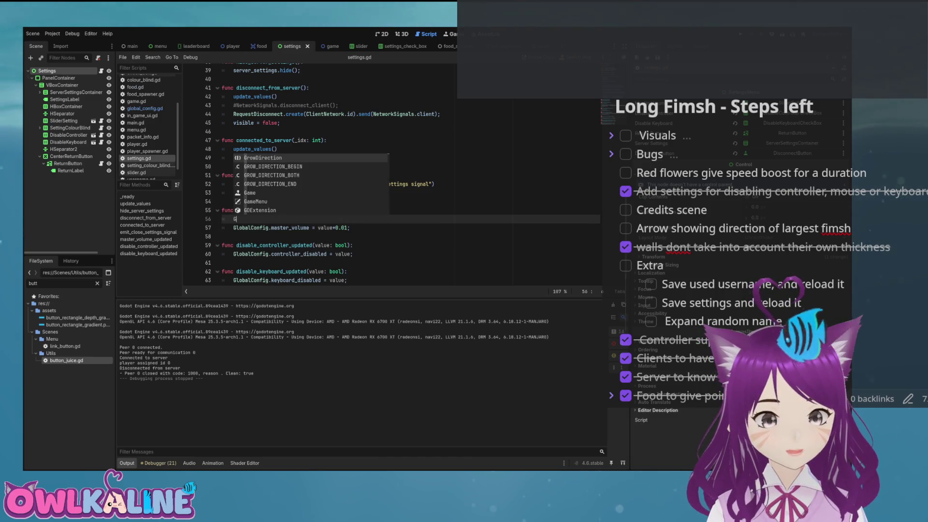
text(lobalConfig.)
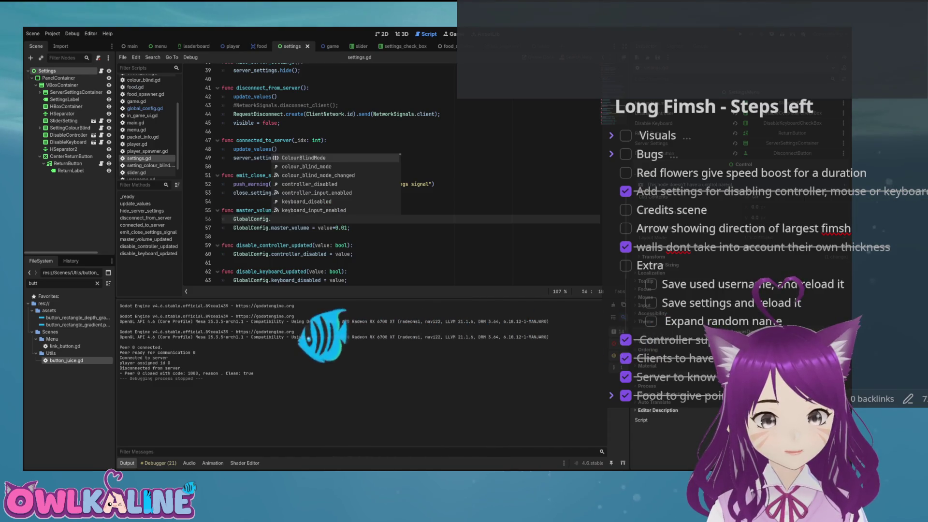
text(upd)
key(Return)
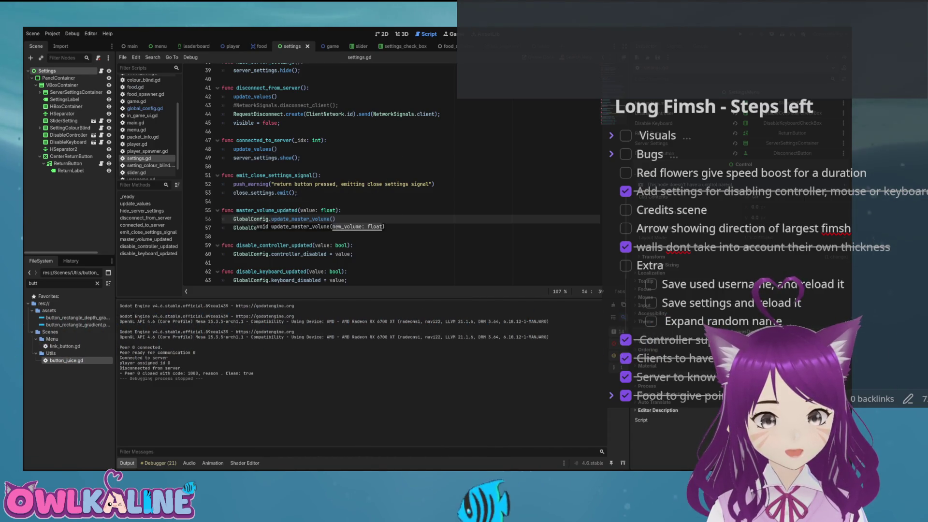
key(Down)
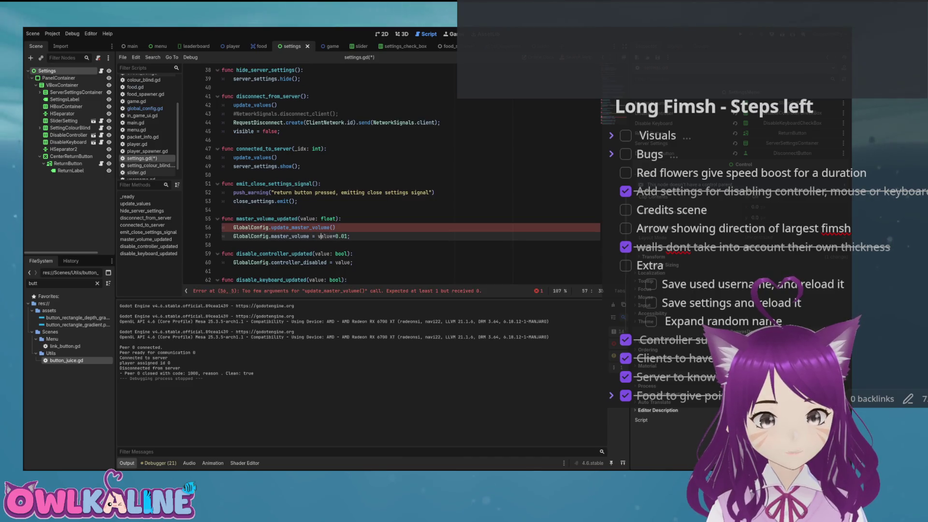
key(BackSpace)
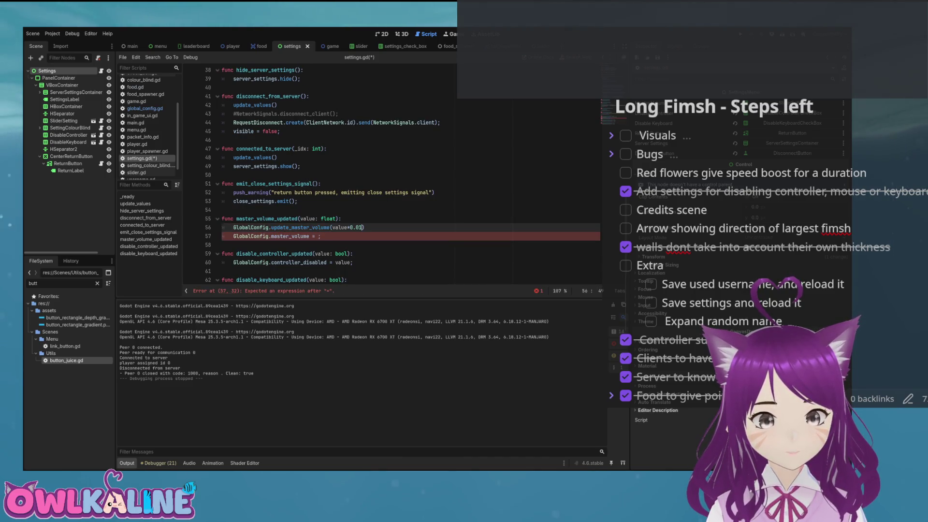
Remove the leftover direct volume assignment line from master_volume_updated.
key(shift+Down)
key(BackSpace)
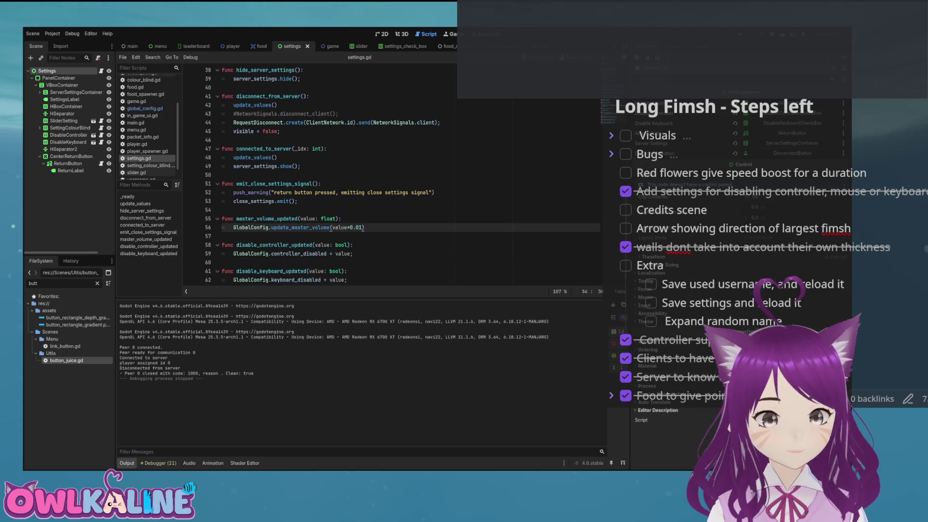
key(shift+ctrl+End)
key(BackSpace)
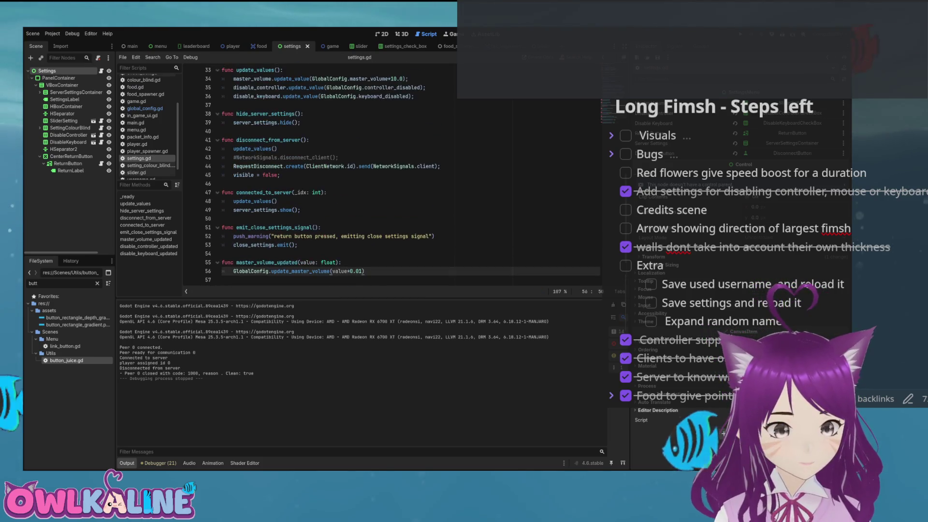
scroll(392, 174, up, 3)
scroll(391, 174, up, 2)
scroll(391, 175, up, 2)
scroll(392, 174, up, 3)
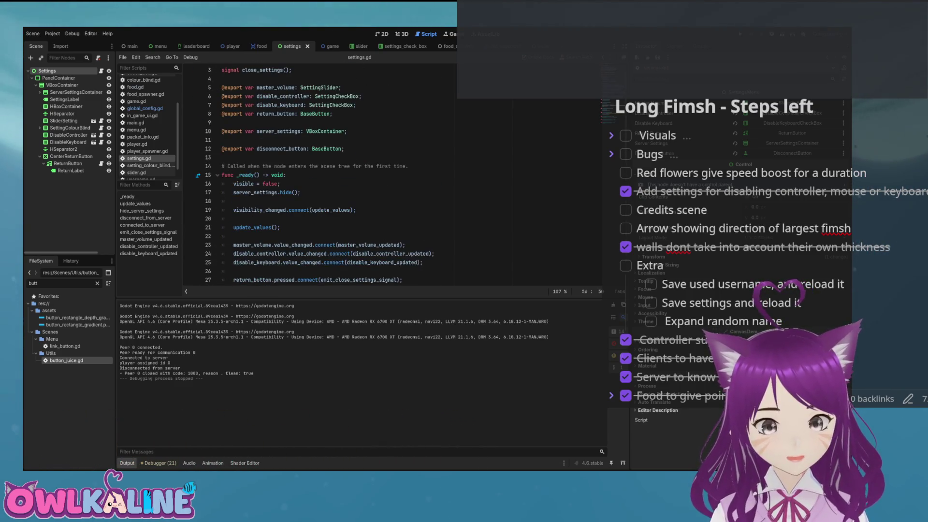
scroll(392, 175, up, 1)
click(393, 184)
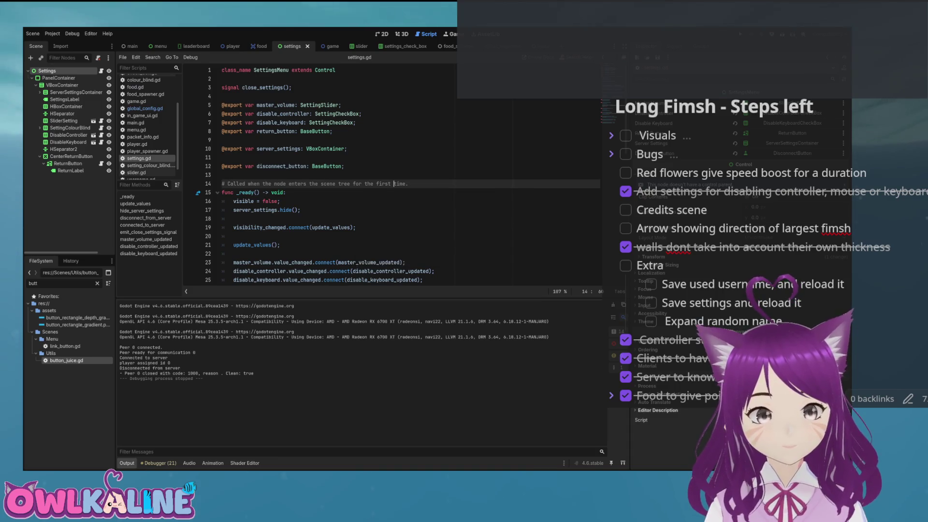
scroll(393, 184, down, 10)
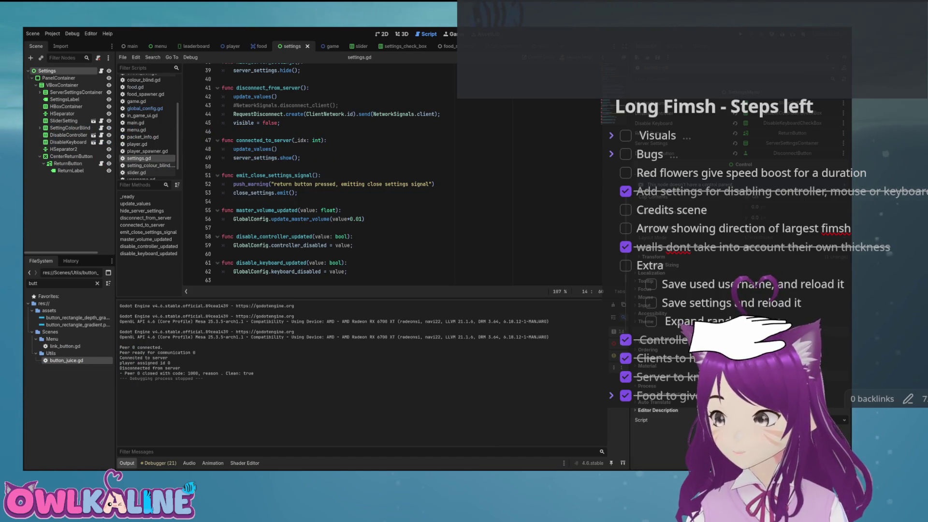
Leave settings.gd's master_volume_updated and switch to the Audio scene's audio.gd.
click(341, 210)
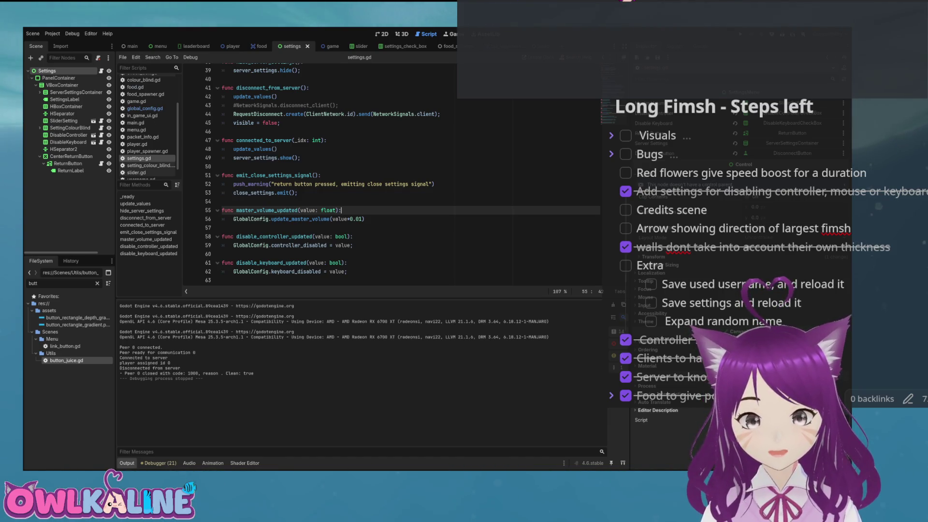
click(508, 46)
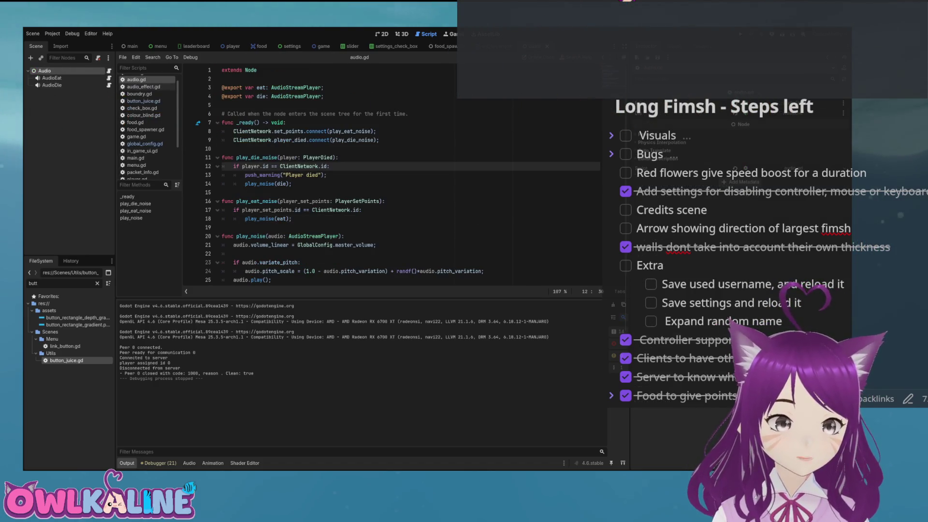
Connect GlobalConfig.master_volume_changed to new_master_volume in audio.gd's _ready.
key(Up)
key(Up)
key(Up)
key(End)
key(Return)
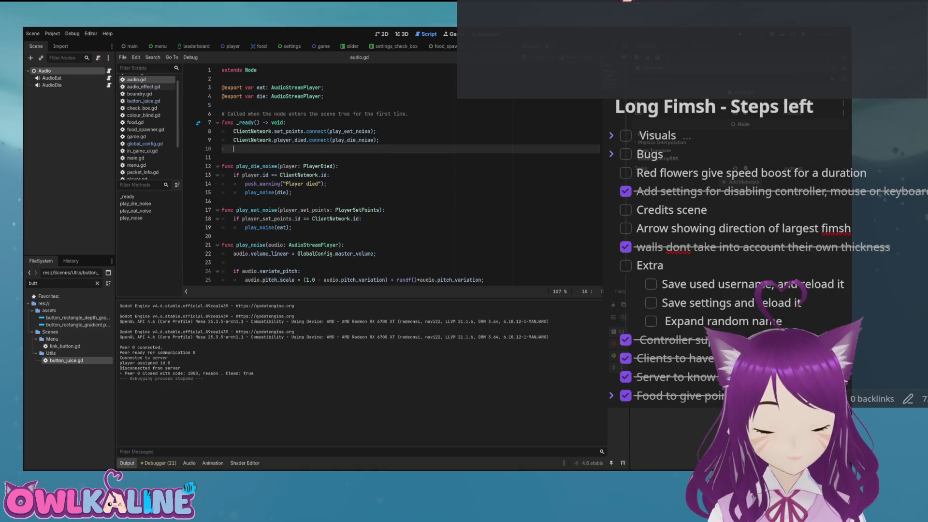
key(Return)
text(GlobalConfig.)
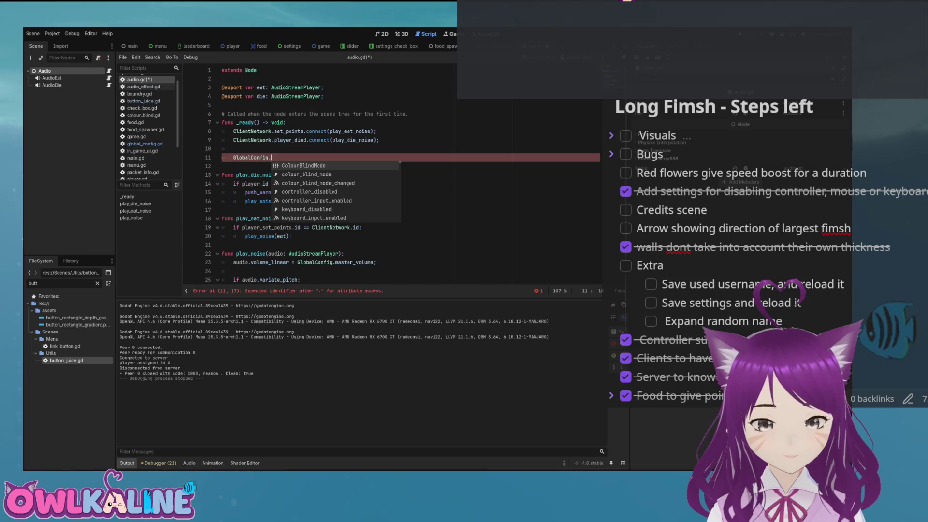
text(master_volume_c)
key(Return)
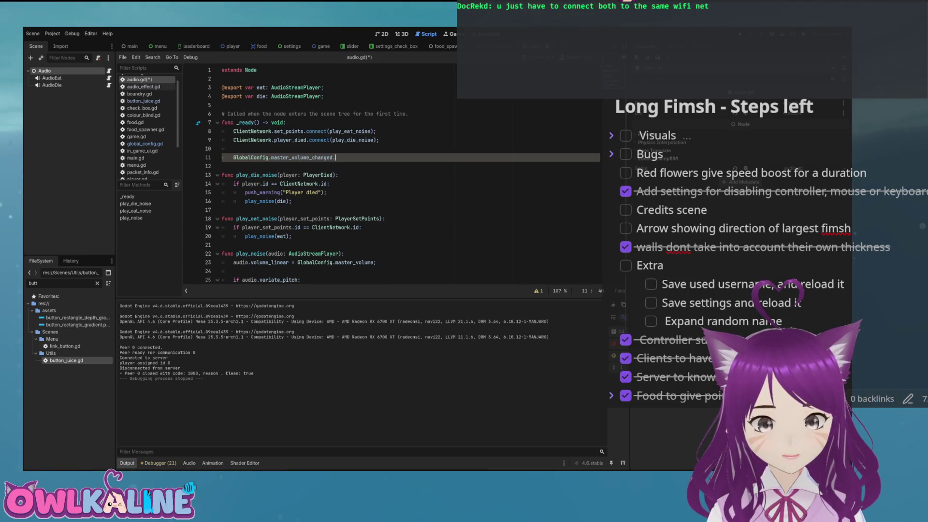
text(.)
key(Return)
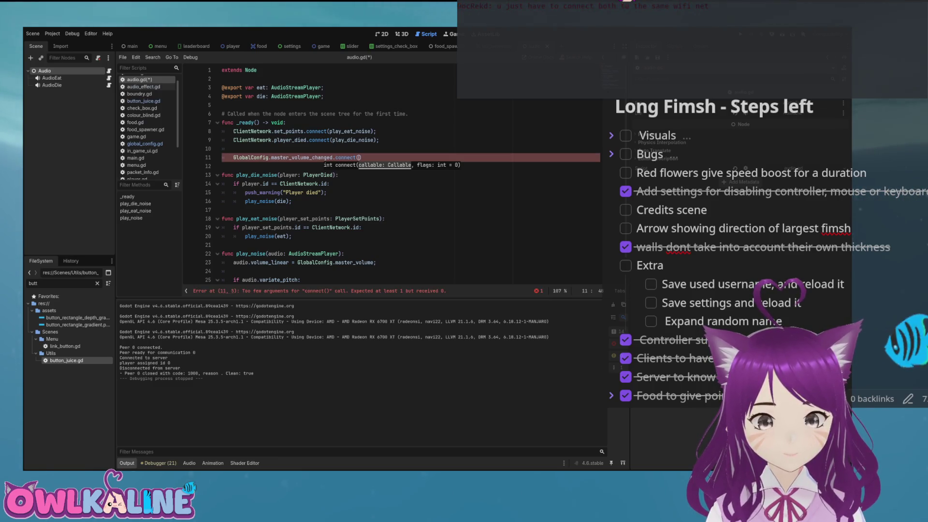
text(new_mast)
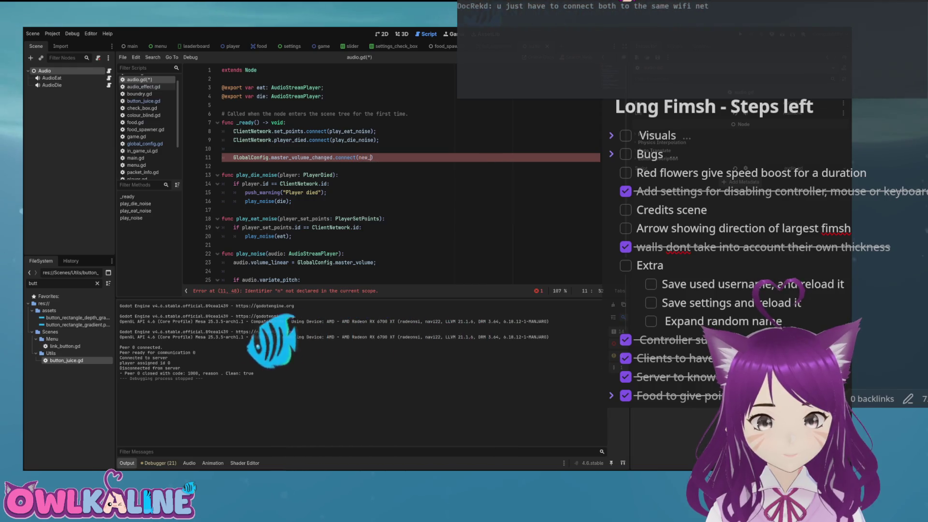
text(er_volume)
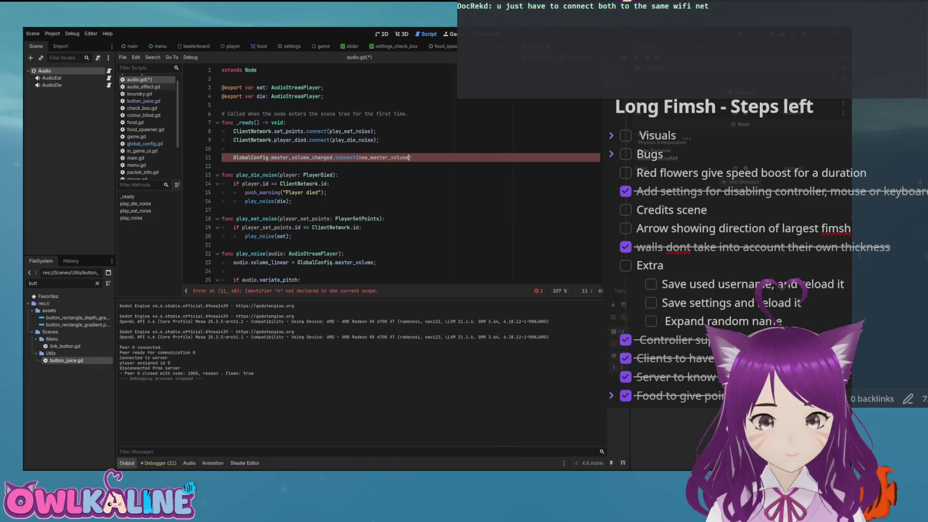
text();)
key(Return)
key(Return)
text(func new_master_volume():)
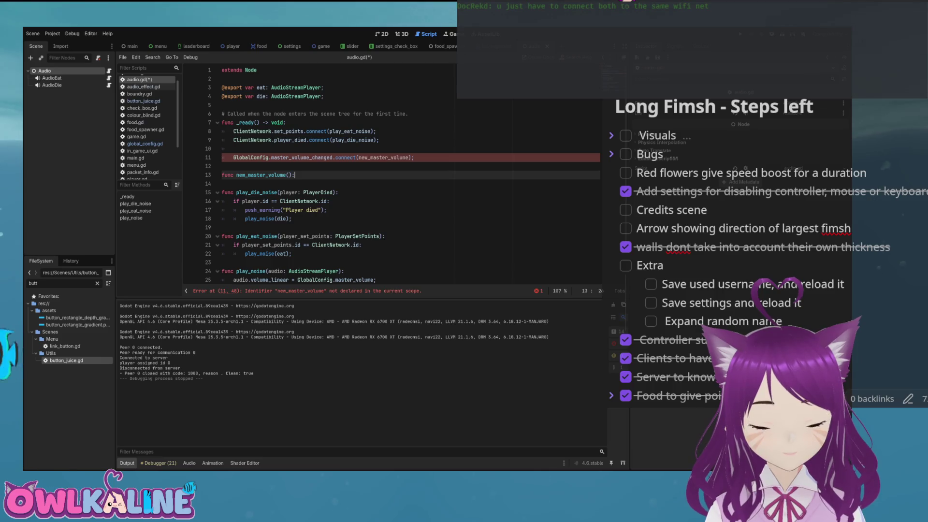
Declare the empty new_master_volume(volume: float) handler stub in audio.gd.
key(Left)
key(Left)
text(olume)
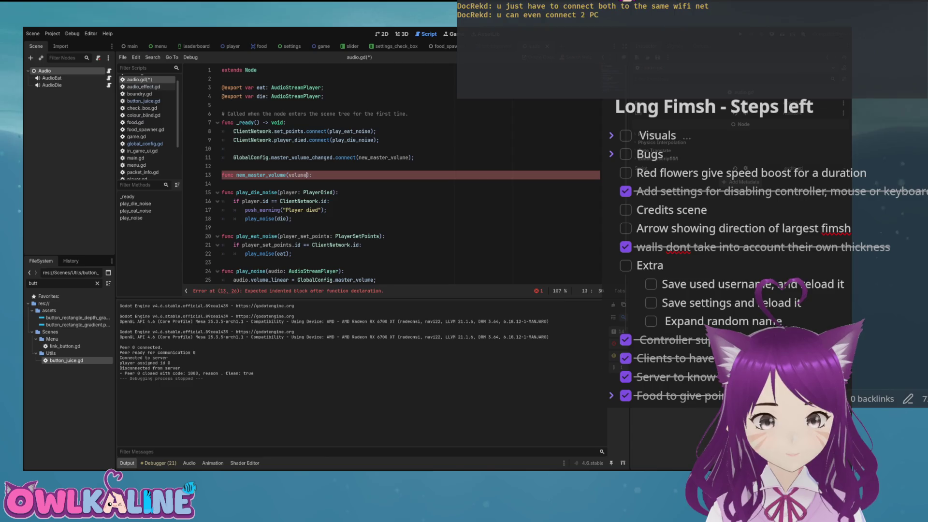
text(: float)
key(Return)
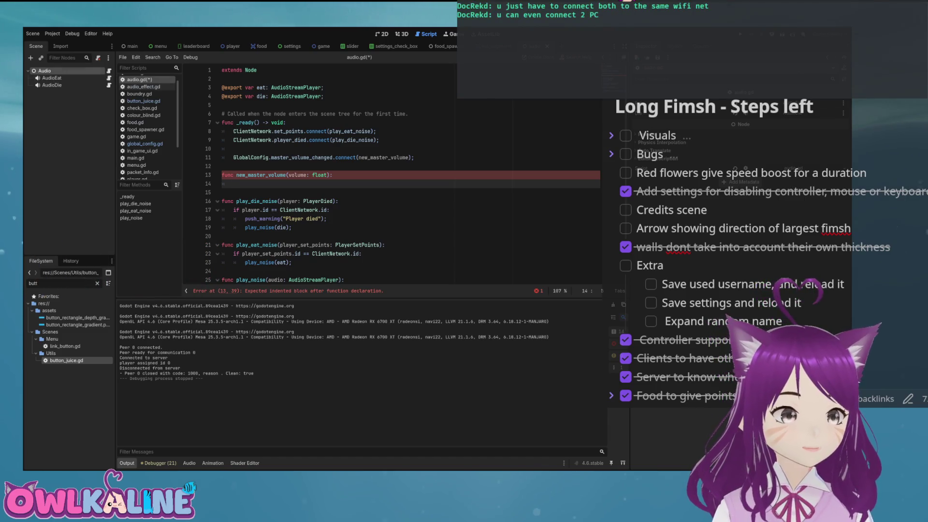
click(144, 86)
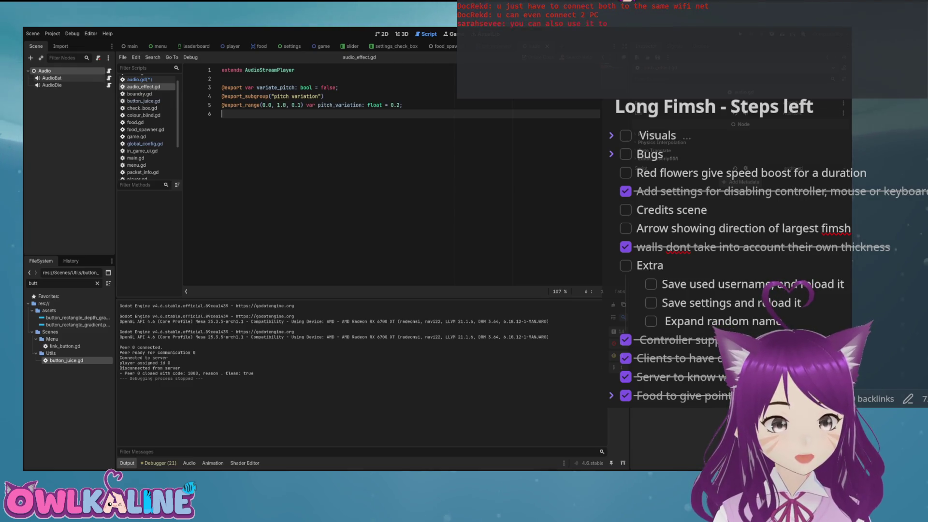
Cut the master_volume connection and handler stub out of audio.gd, save, and return to audio_effect.gd.
click(139, 79)
drag(223, 166, 233, 183)
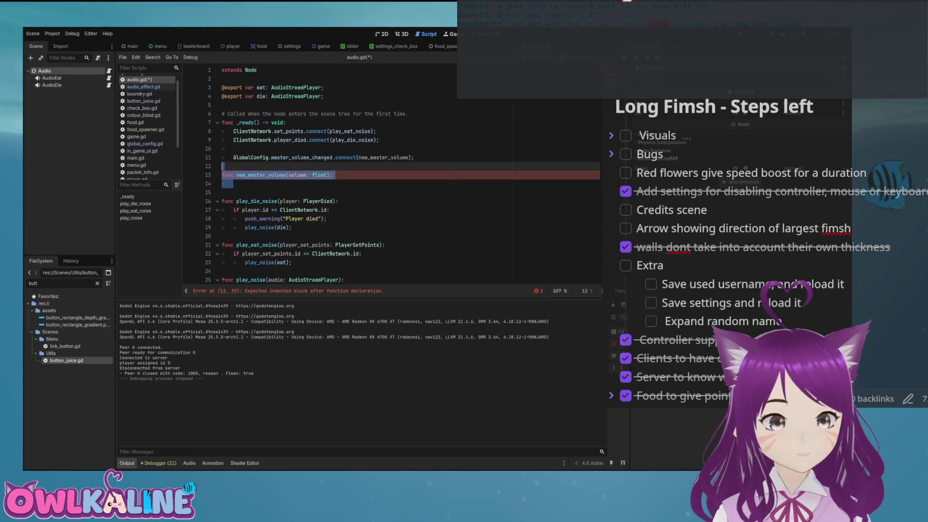
key(shift+Up)
key(shift+Up)
key(BackSpace)
key(ctrl+s)
click(144, 86)
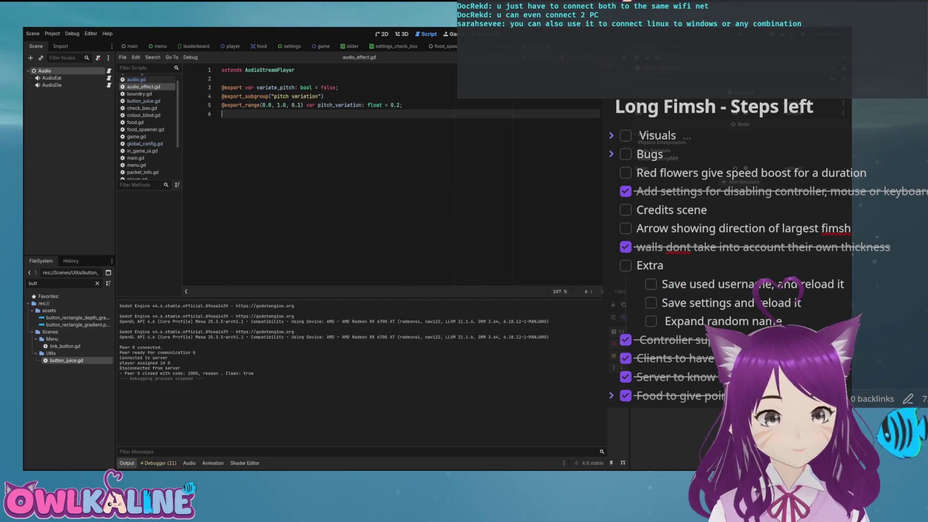
key(Return)
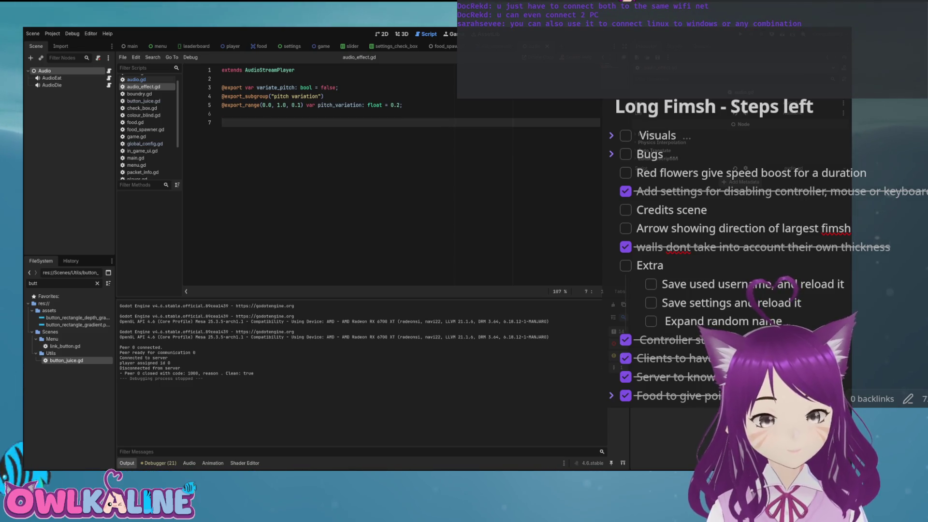
Paste the connection into audio_effect.gd under a new func _ready() -> void: declaration.
key(ctrl+v)
key(Up)
key(Up)
key(Up)
key(Up)
key(Up)
text(@)
key(BackSpace)
text(func _)
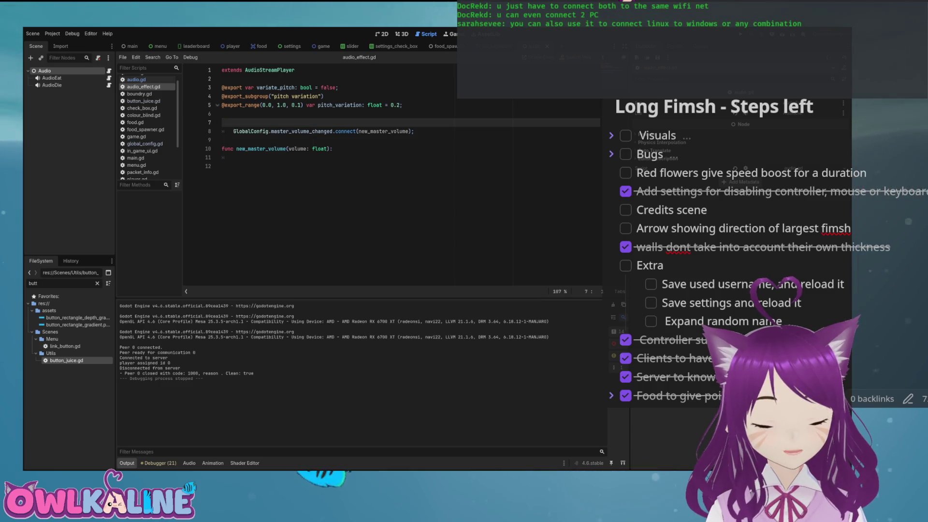
text(r)
key(Return)
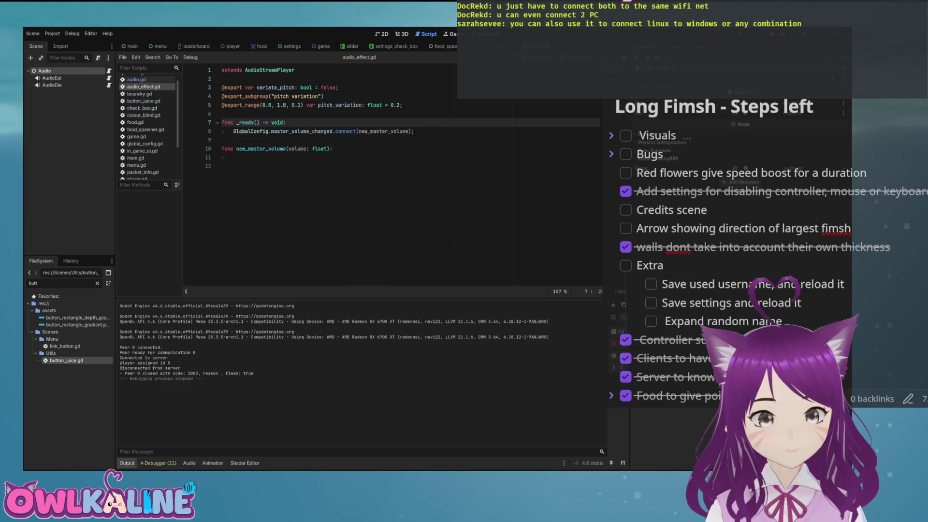
key(Down)
Make new_master_volume set volume_linear = volume and save audio_effect.gd.
key(Down)
key(Down)
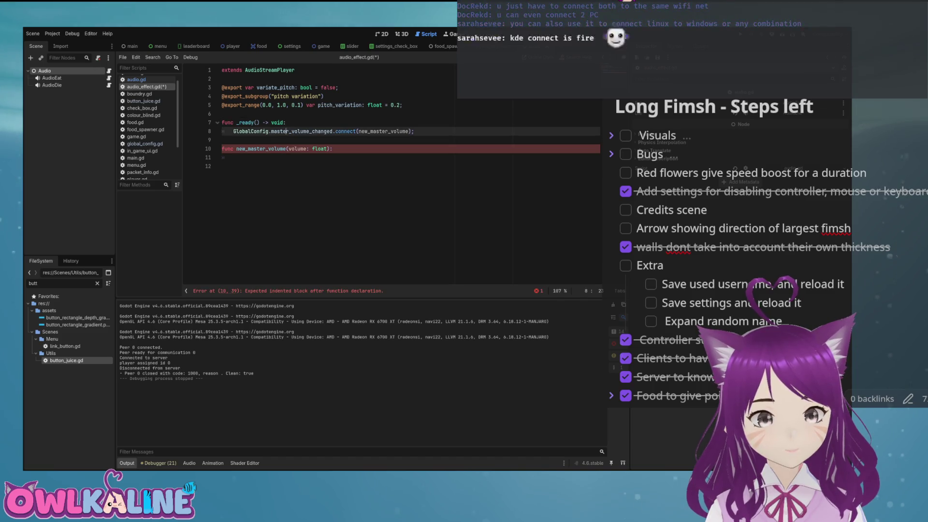
key(Down)
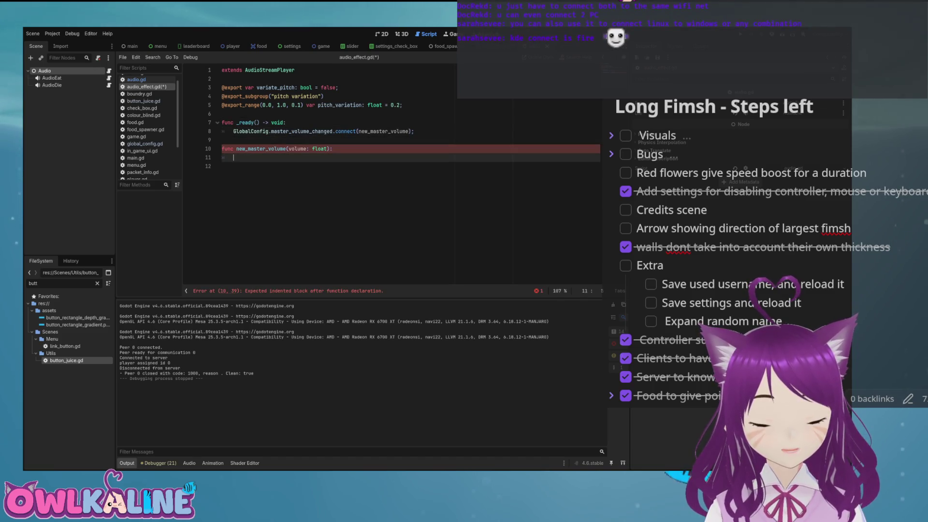
text(volume_linear)
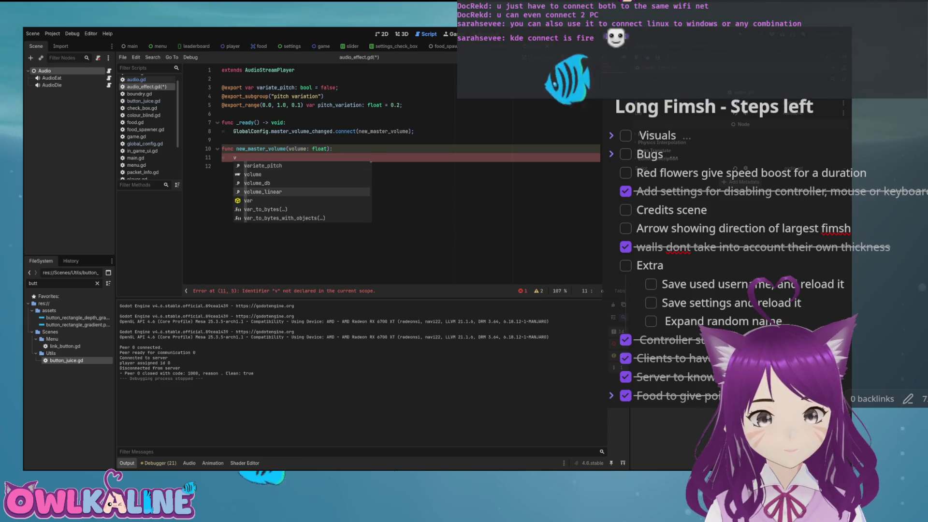
key(Return)
text(= volume;)
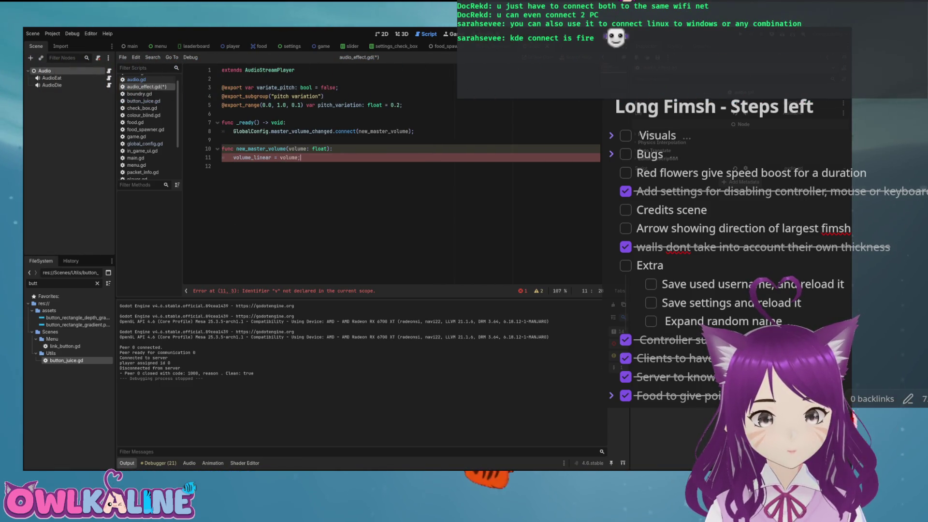
key(ctrl+s)
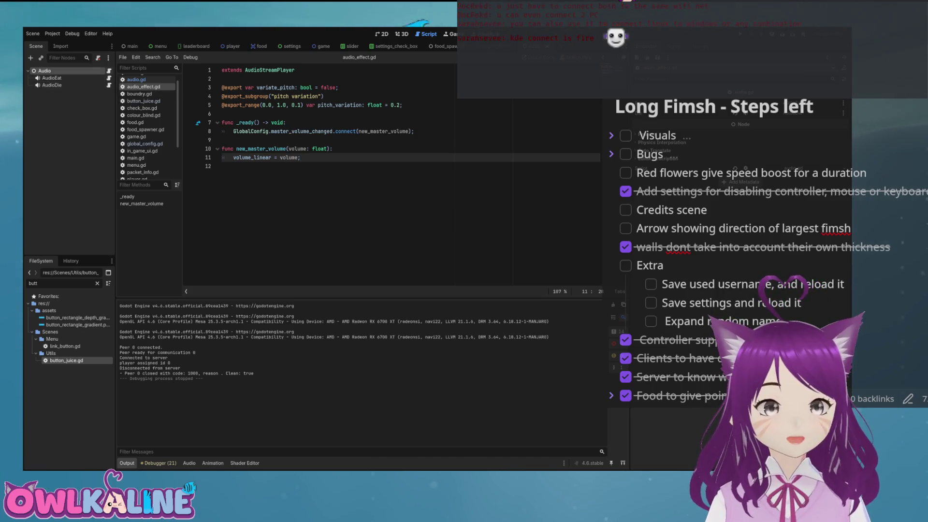
Delete play_noise's audio.volume_linear = GlobalConfig.master_volume line from audio.gd and save.
click(137, 79)
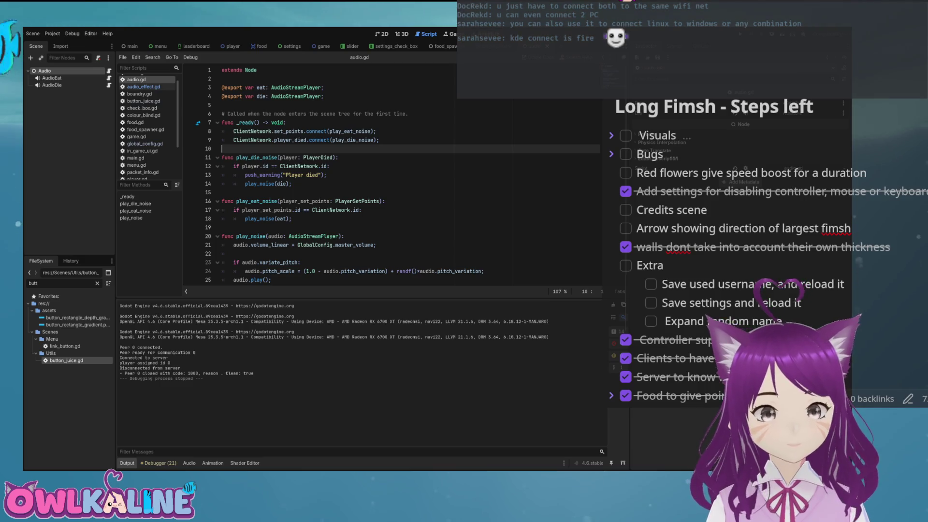
scroll(396, 174, down, 1)
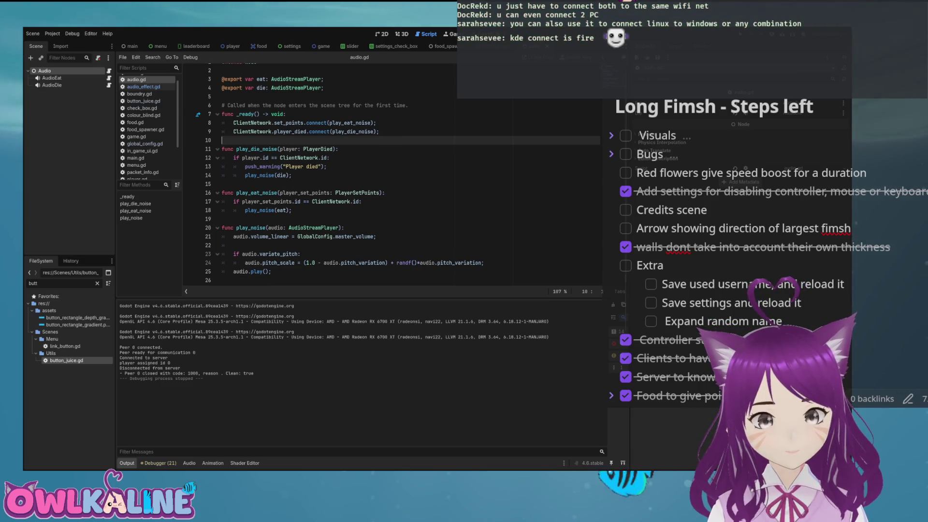
click(355, 236)
double_click(354, 236)
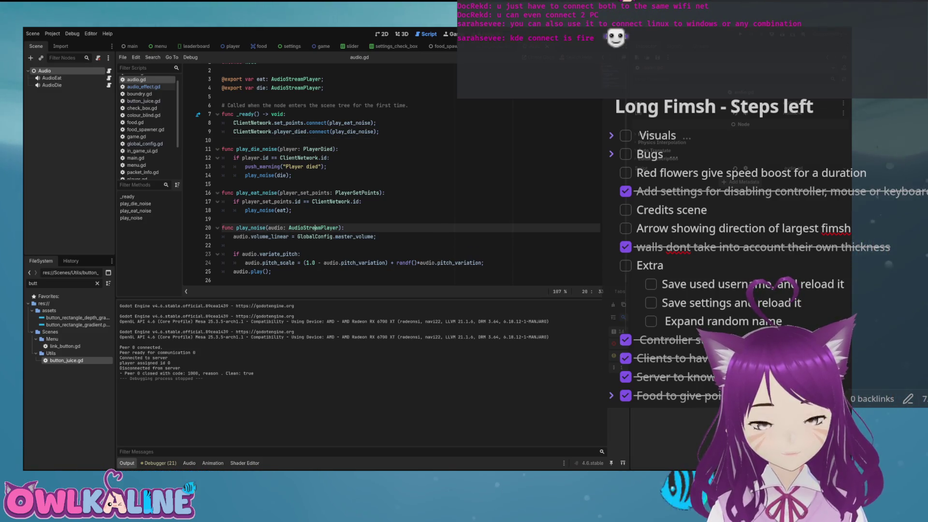
key(Down)
key(shift+Up)
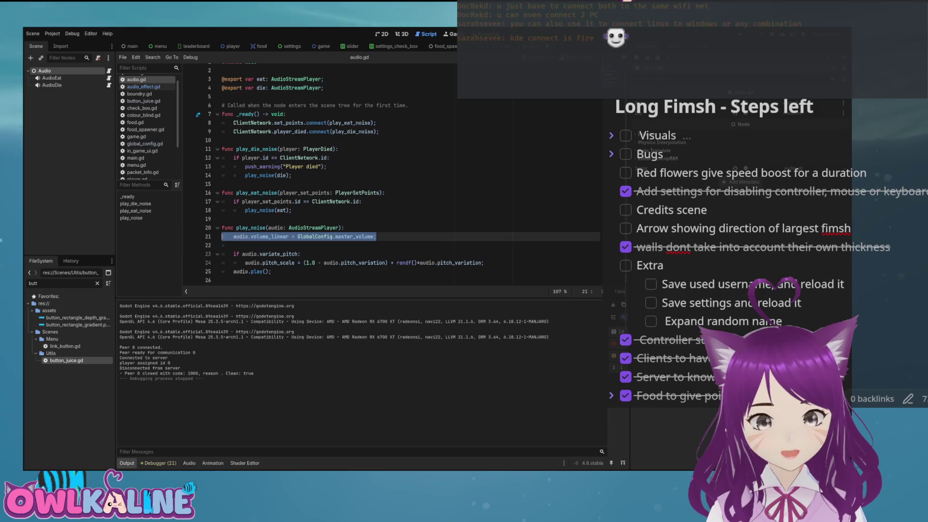
key(BackSpace)
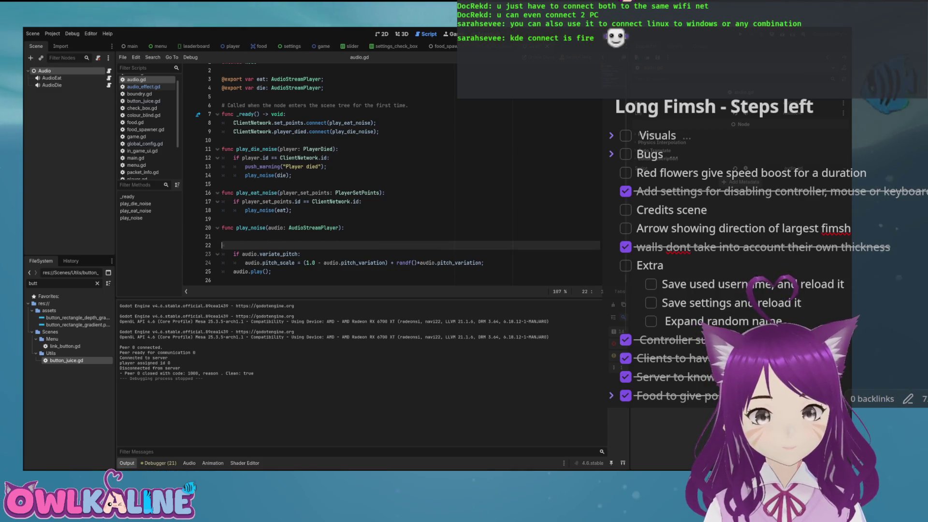
key(BackSpace)
key(ctrl+s)
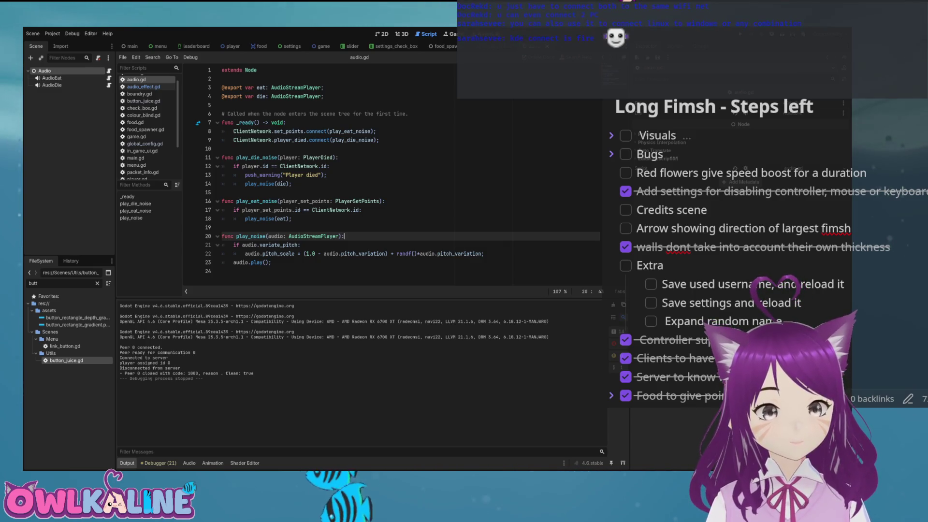
click(144, 87)
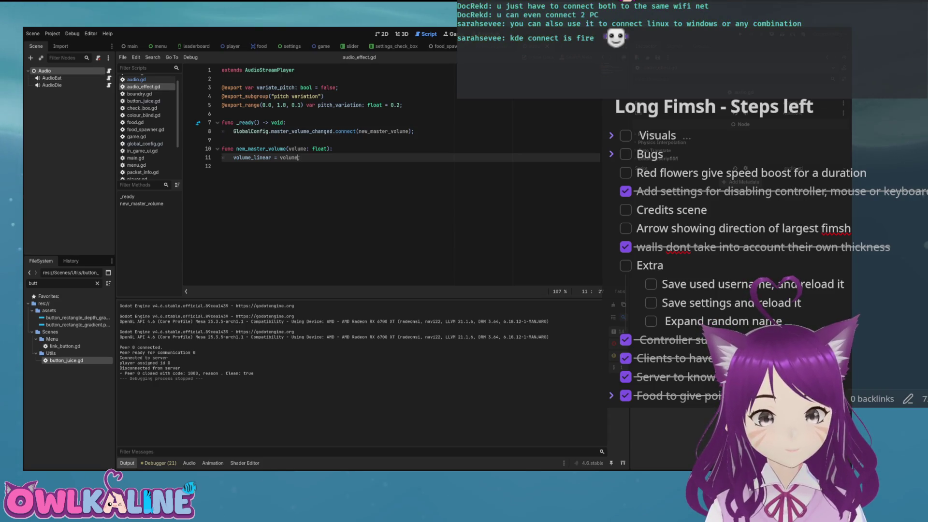
Set volume_linear from GlobalConfig.master_volume in audio_effect.gd's _ready, save, and jump back to audio.gd.
key(Up)
key(Up)
key(Up)
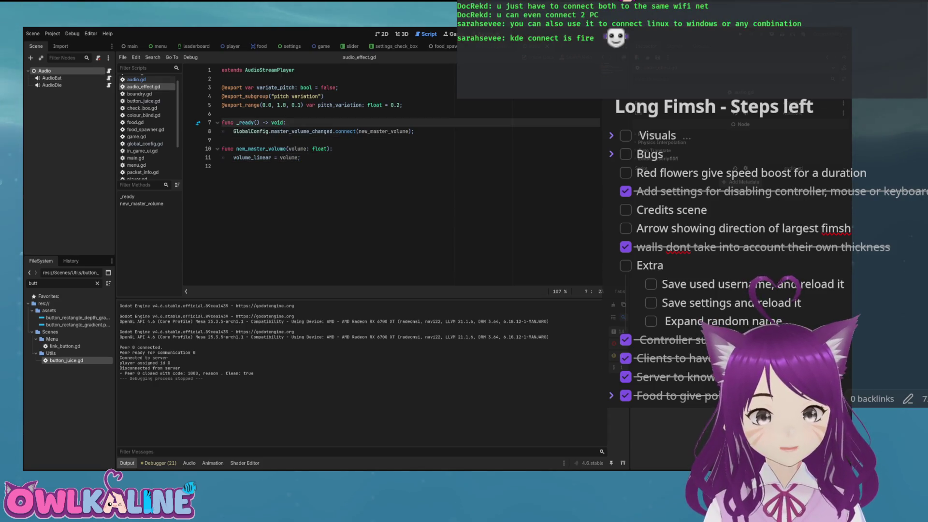
key(Return)
text(v)
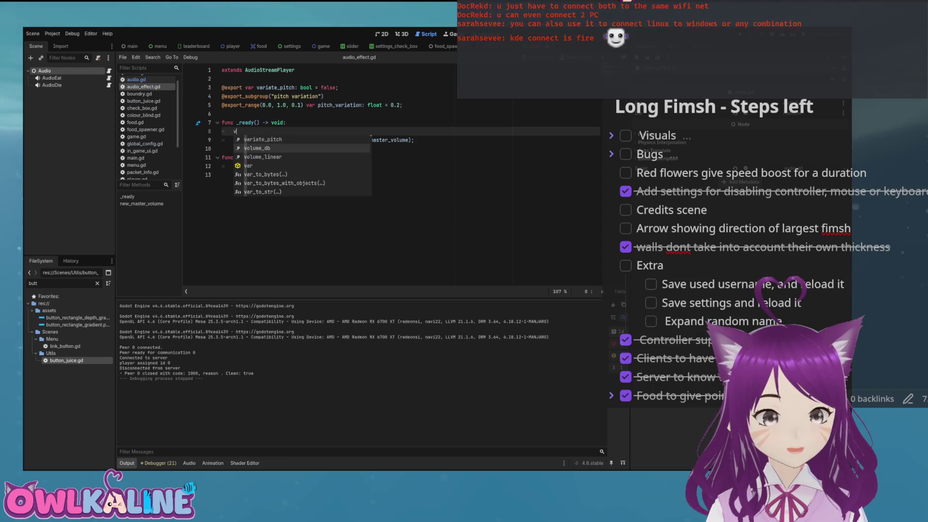
text(olume_linear =)
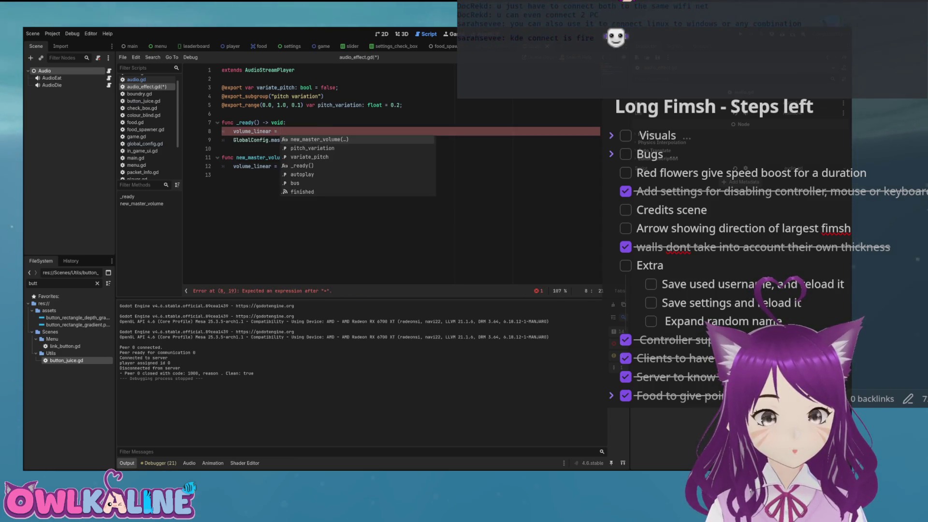
text(GlobalConfig.)
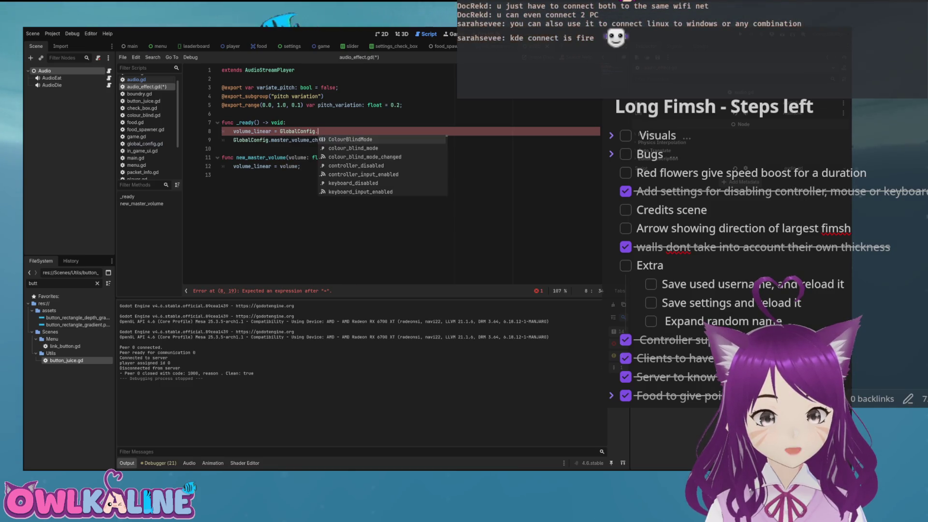
text(master_volume;)
key(ctrl+s)
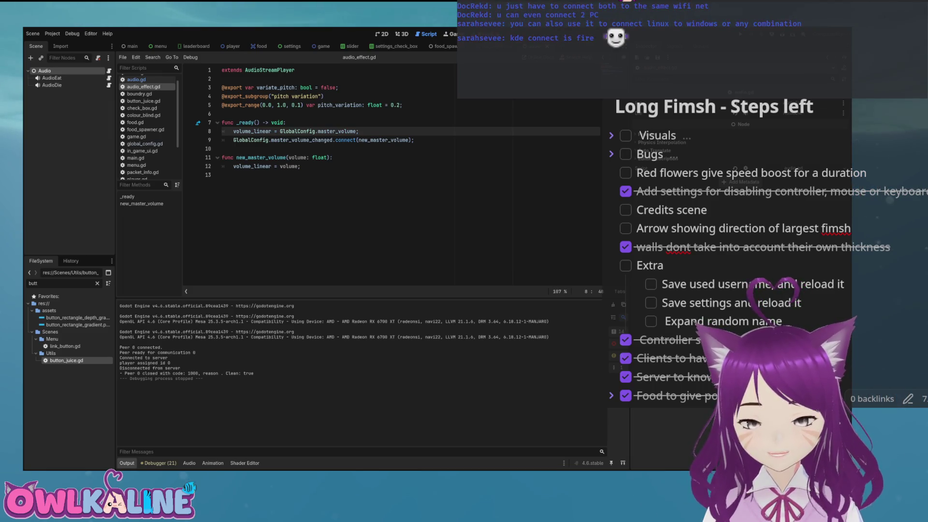
key(Up)
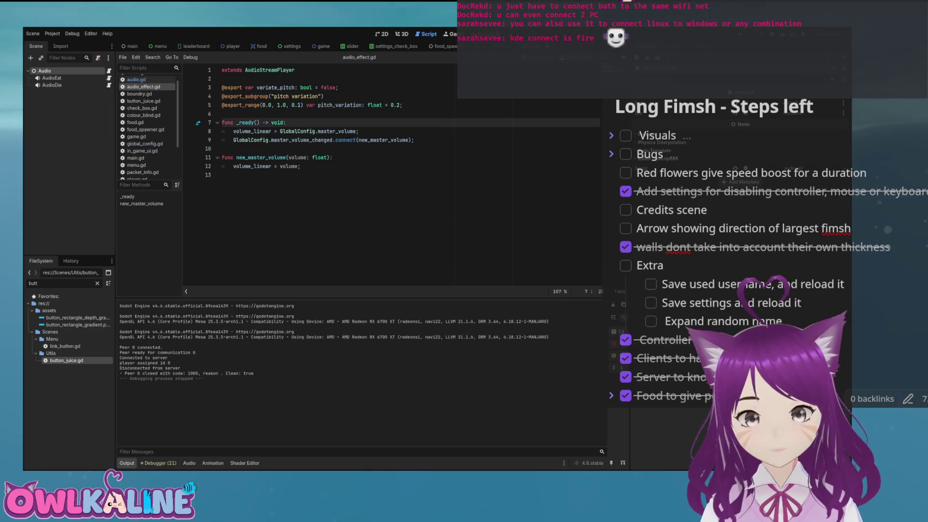
key(ctrl+s)
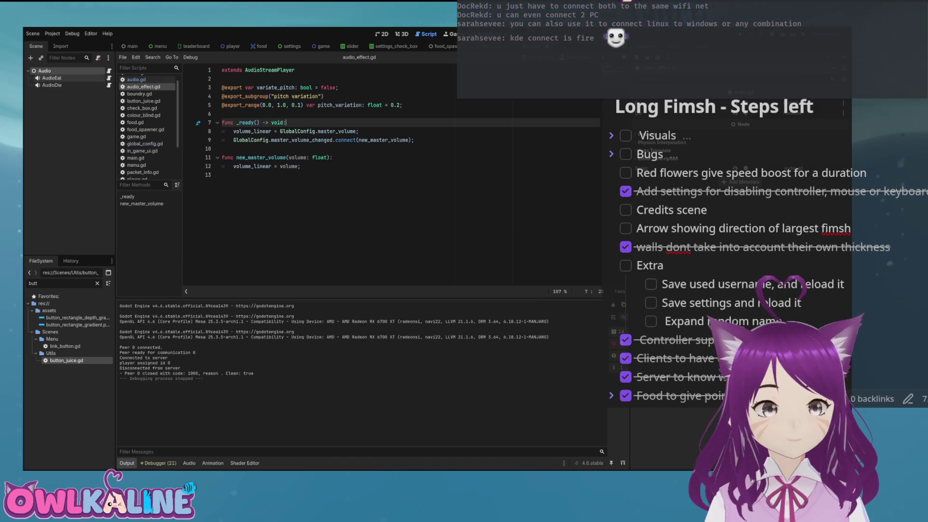
key(alt+Left)
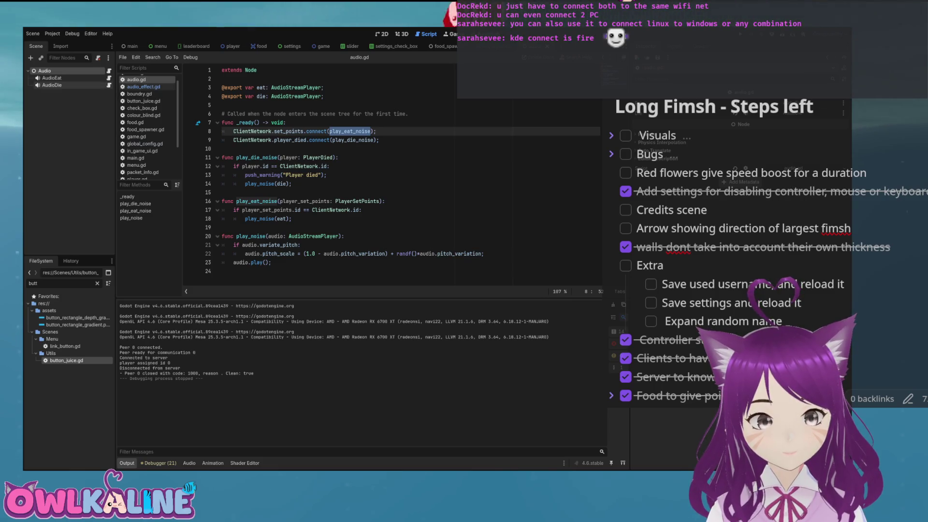
click(52, 84)
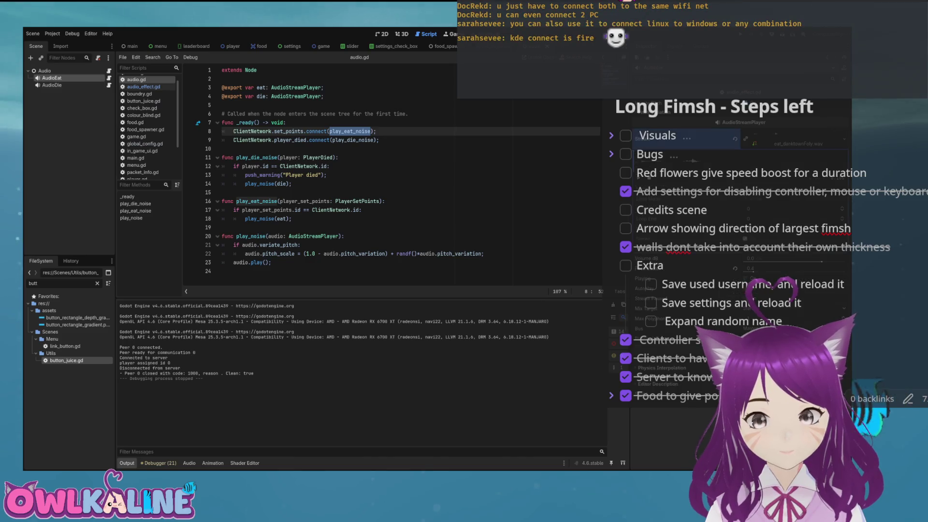
click(44, 71)
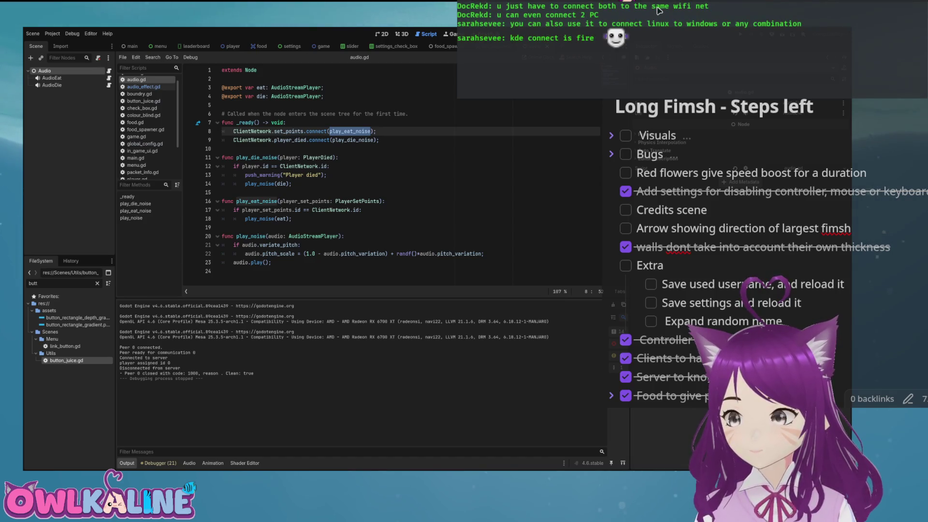
key(End)
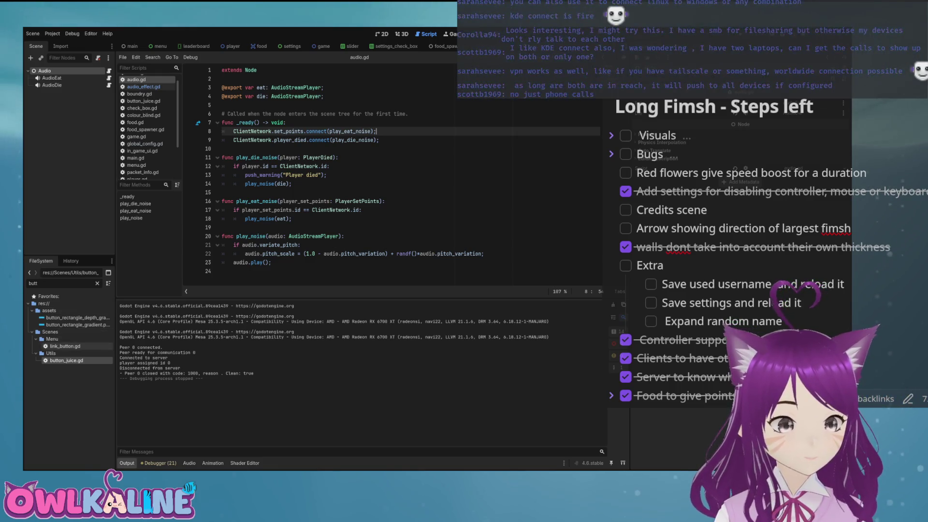
double_click(66, 360)
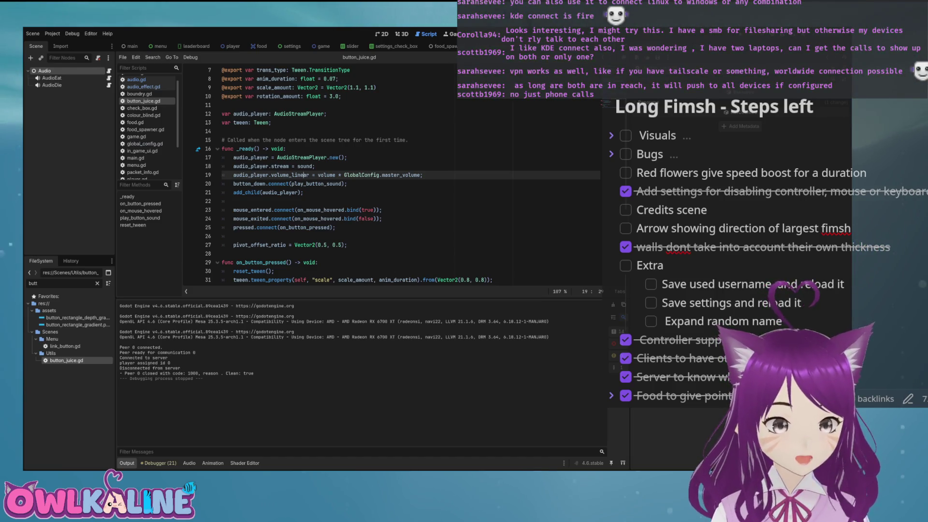
Add GlobalConfig.master_volume_changed.connect(...) below the volume setup in button_juice.gd's _ready.
double_click(327, 175)
scroll(327, 175, up, 2)
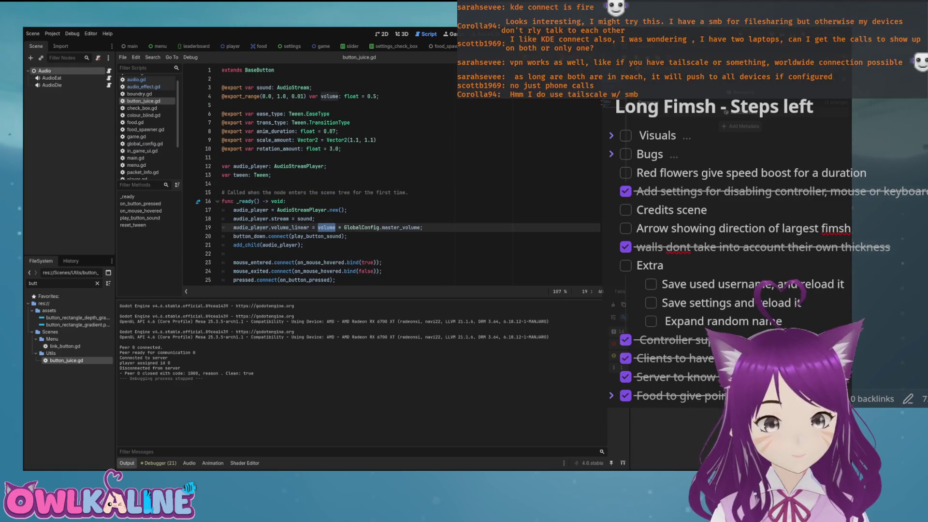
scroll(328, 175, down, 2)
click(327, 175)
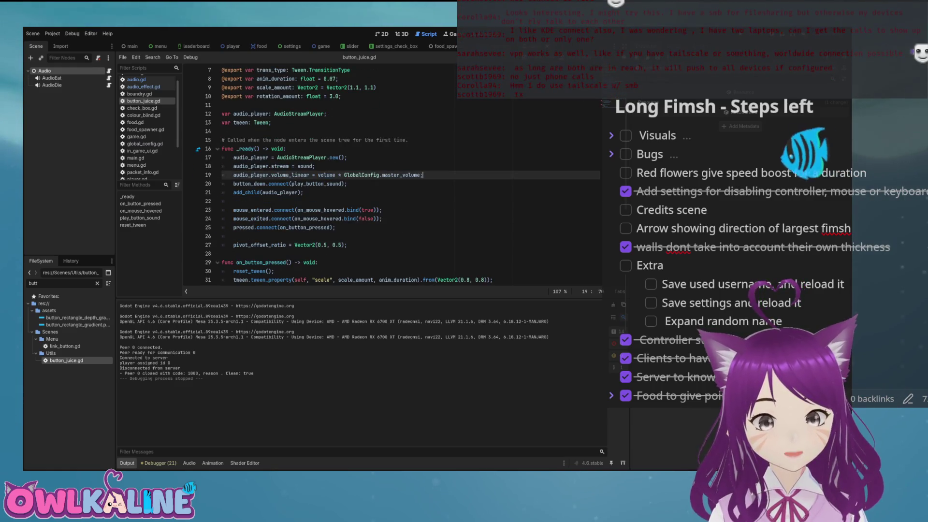
key(Return)
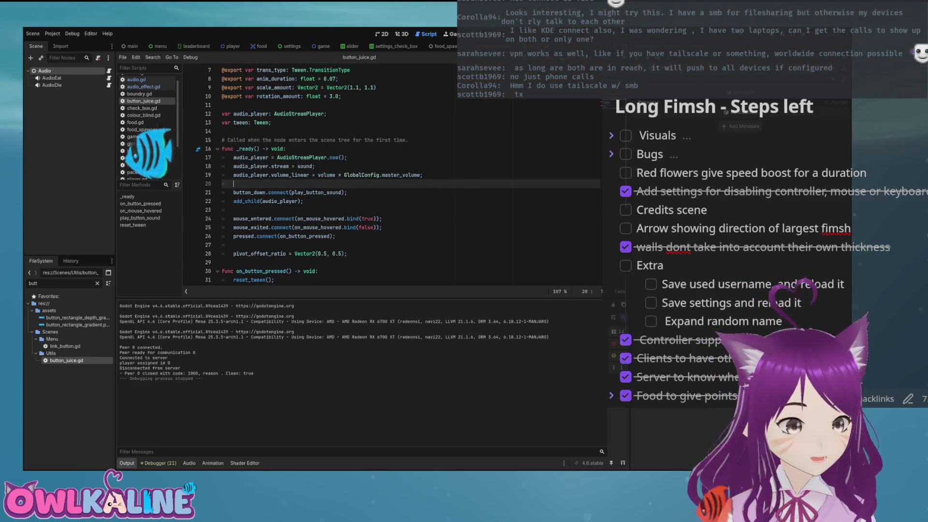
key(Return)
text(Glob)
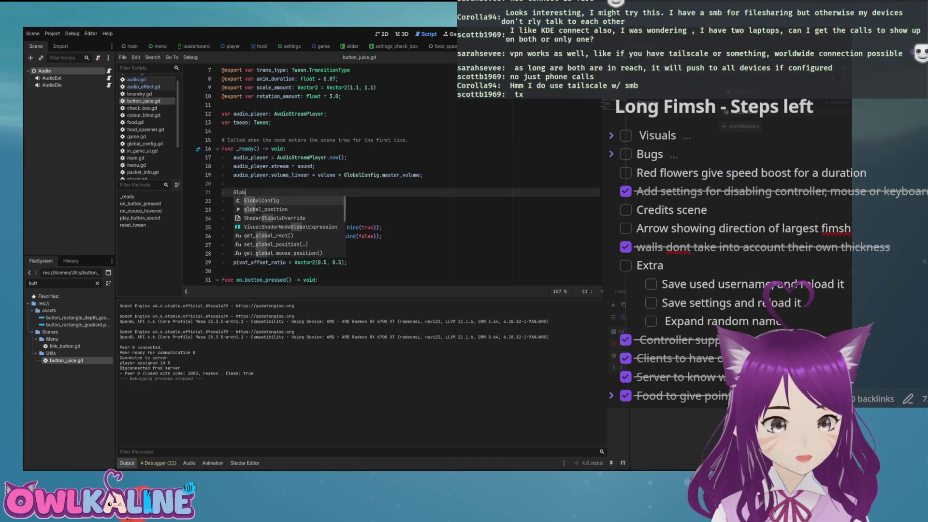
text(alConfig.ma)
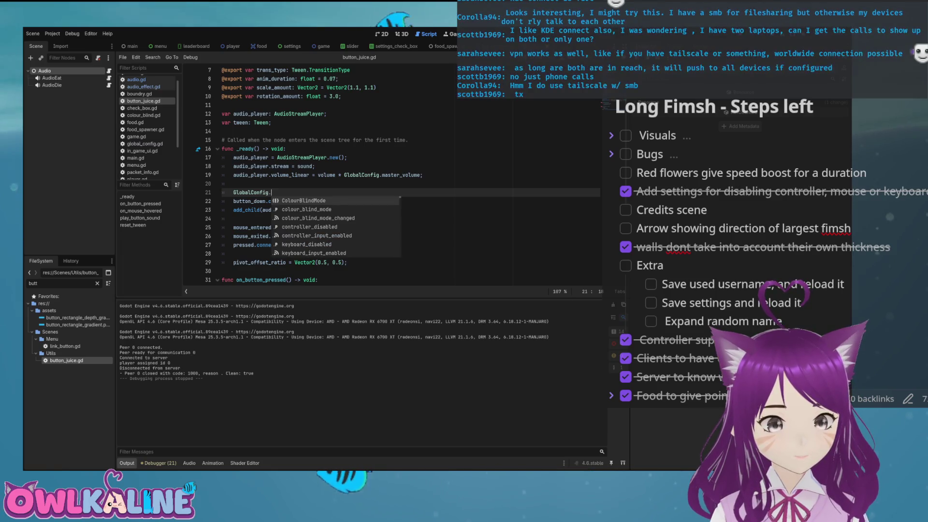
key(Down)
key(Return)
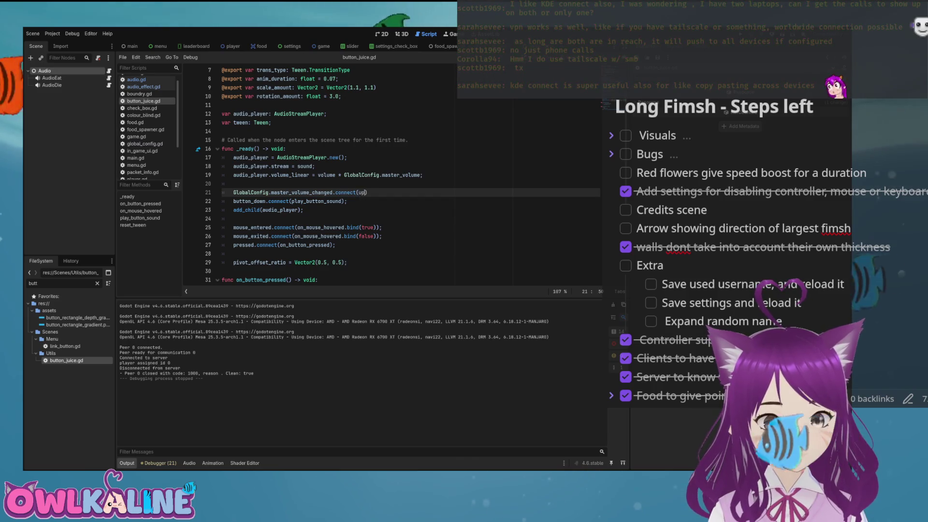
text(update_master_volume)
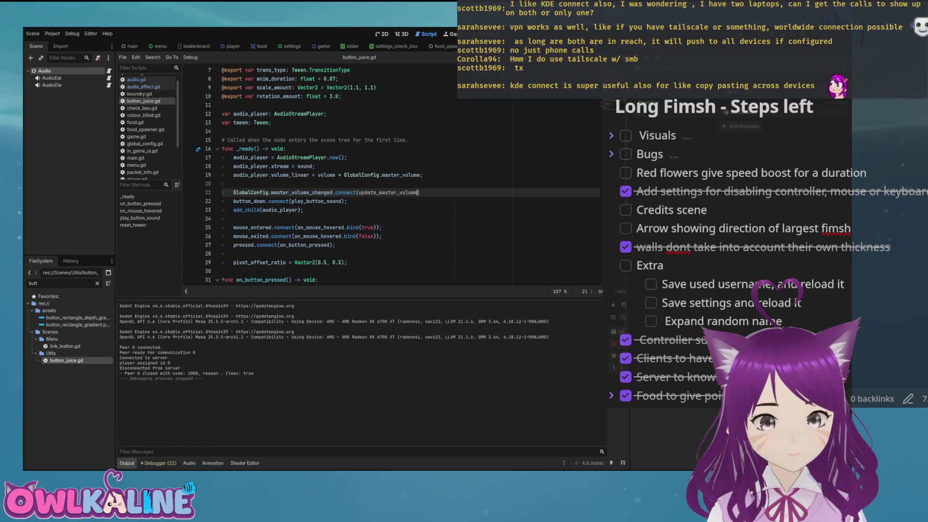
text();)
key(Down)
key(Down)
key(Down)
key(Down)
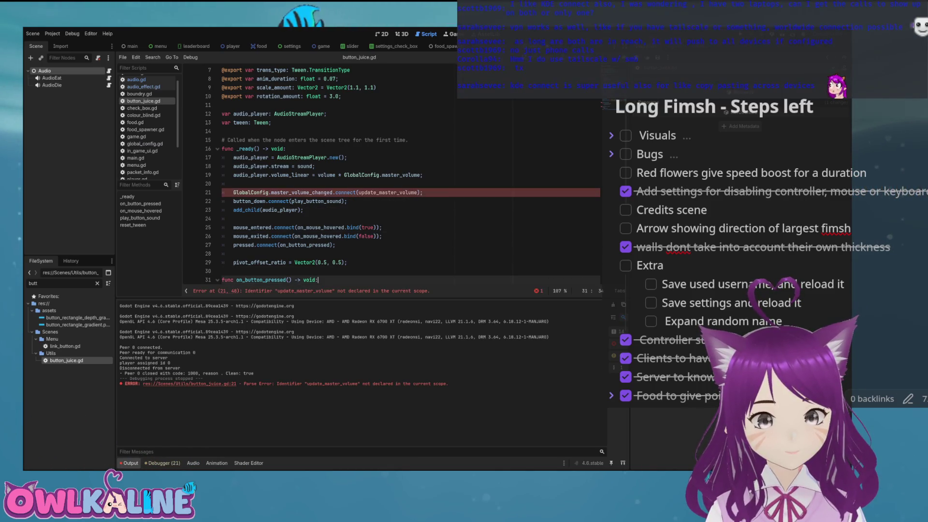
Name the callback update_volume and start its function declaration at the script's end.
key(Return)
key(Return)
key(Up)
text(func u)
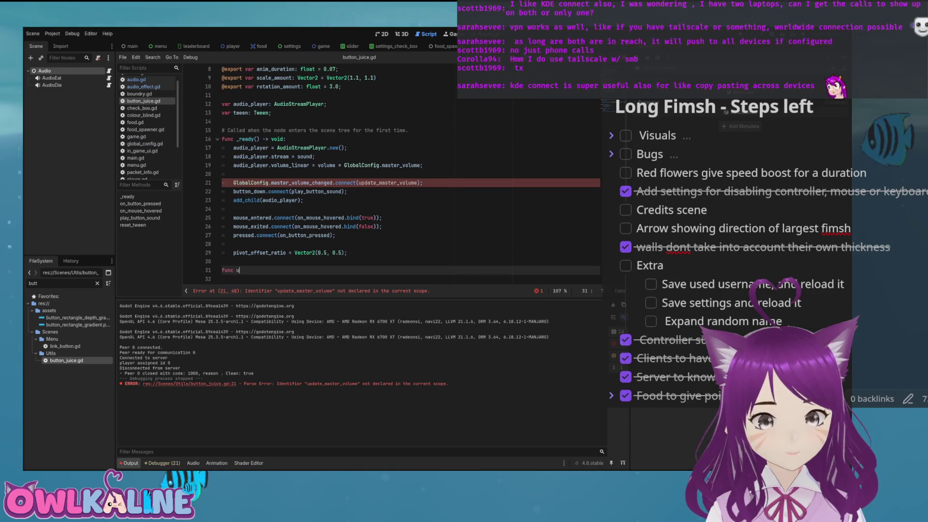
text(pdate_master_volume()
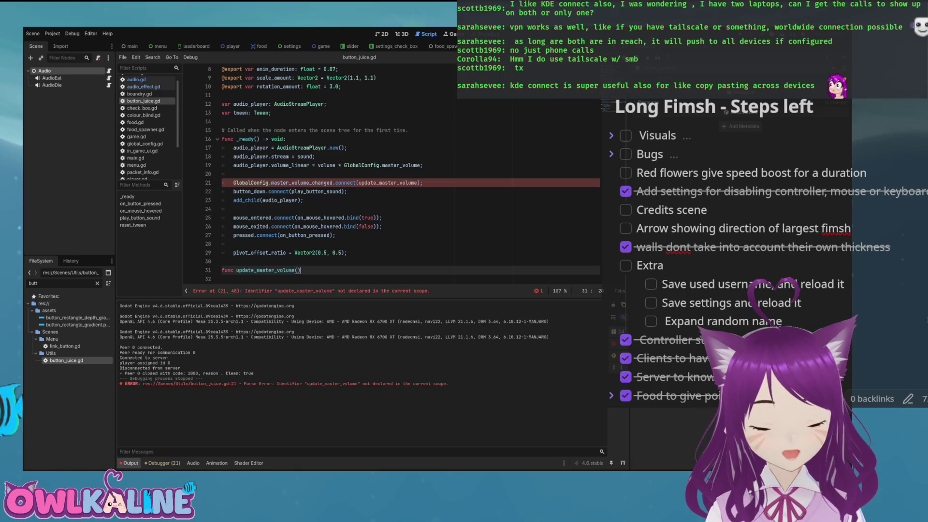
text():)
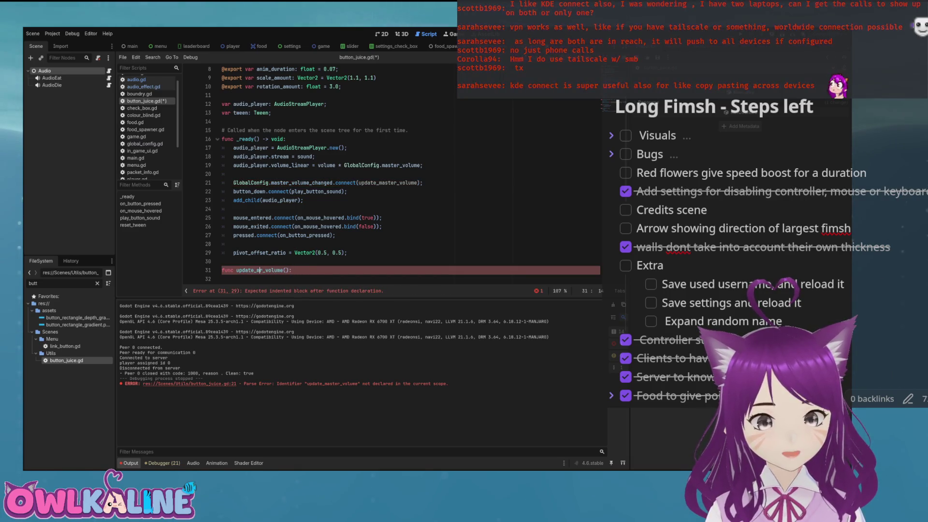
key(Up)
key(Up)
key(Up)
key(Up)
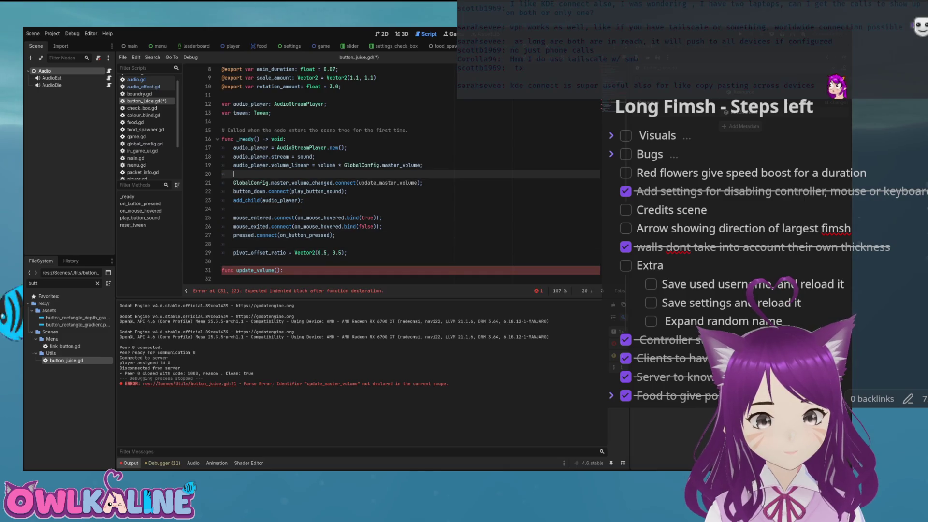
key(Down)
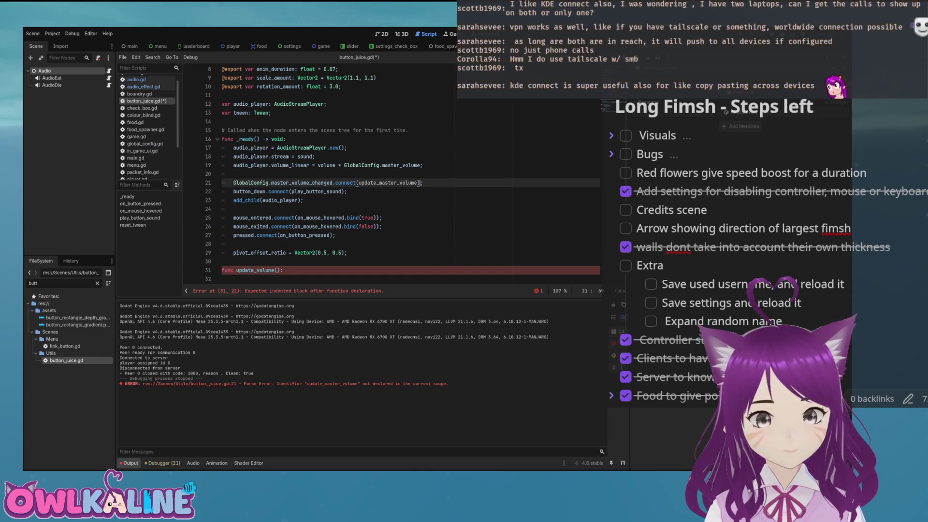
key(Left)
key(Left)
key(Left)
key(BackSpace)
key(BackSpace)
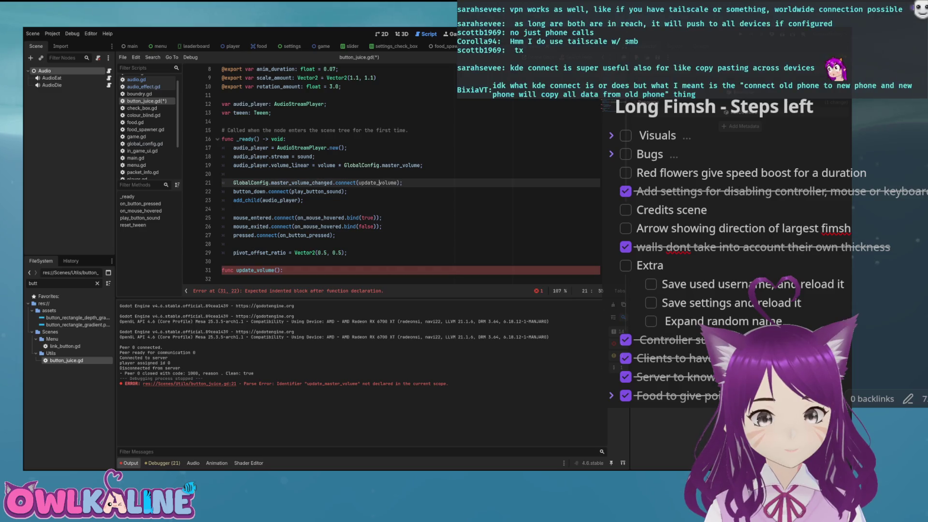
key(Down)
key(Down)
key(Down)
key(Down)
key(Down)
key(Down)
text(master_volume)
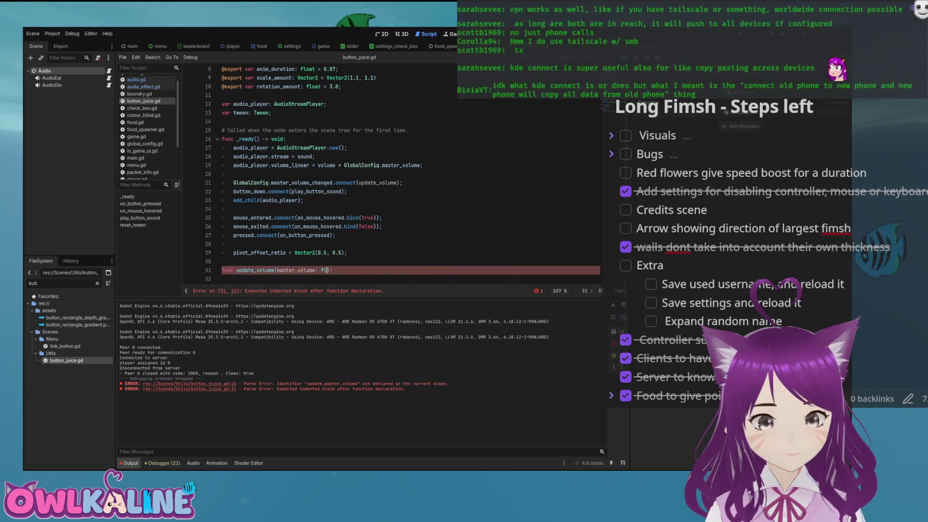
text(: float)
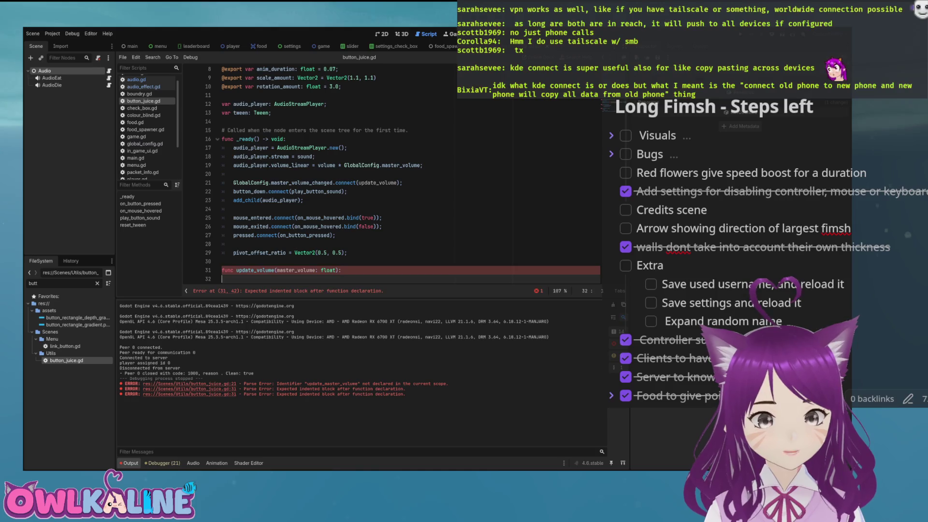
Declare func update_volume(master_volume: float) and select the old volume assignment line to move into it.
key(Up)
key(Up)
key(Up)
key(Up)
key(Up)
key(Up)
key(Down)
key(End)
key(shift+Home)
key(Down)
key(Down)
key(Down)
key(Down)
key(Down)
key(Down)
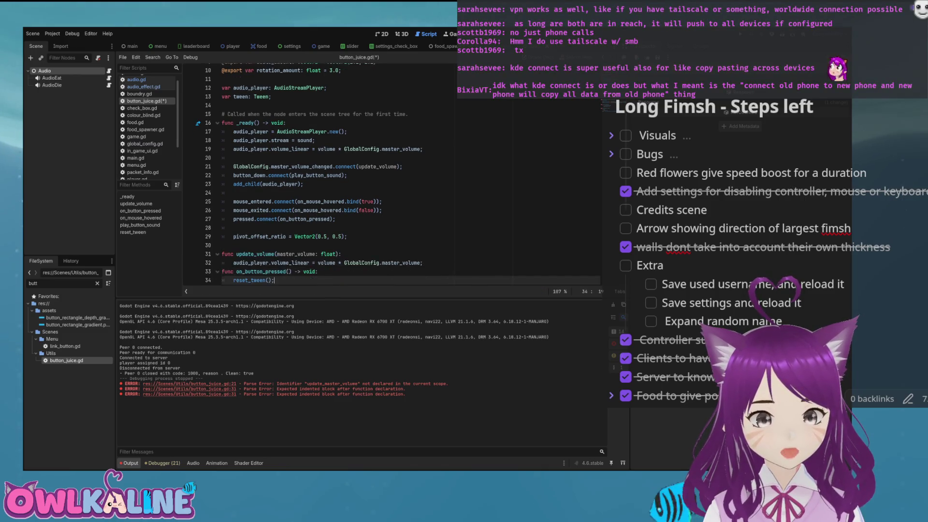
Replace the old volume assignment in _ready with a call to update_volume(GlobalConfig.master_volume).
key(Return)
key(Up)
key(Up)
key(Up)
key(Up)
key(Up)
key(Up)
key(Up)
key(Up)
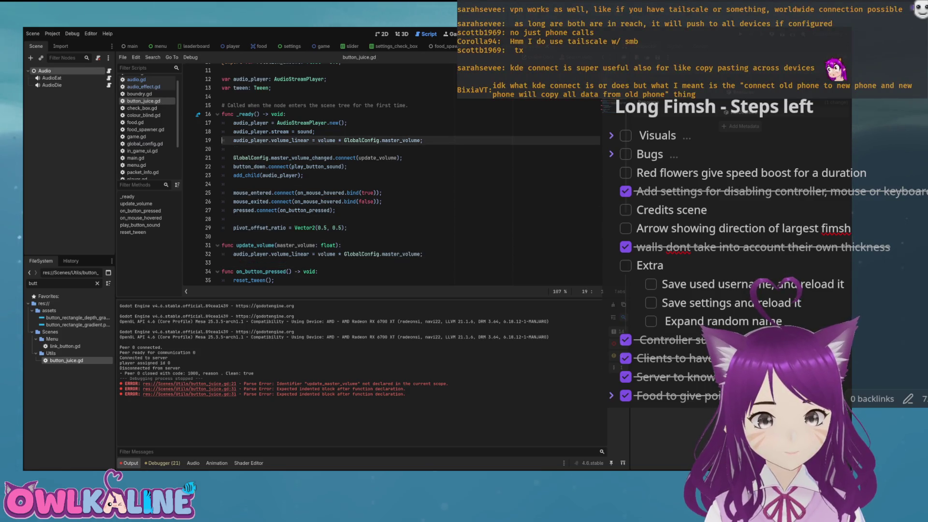
key(shift+End)
key(BackSpace)
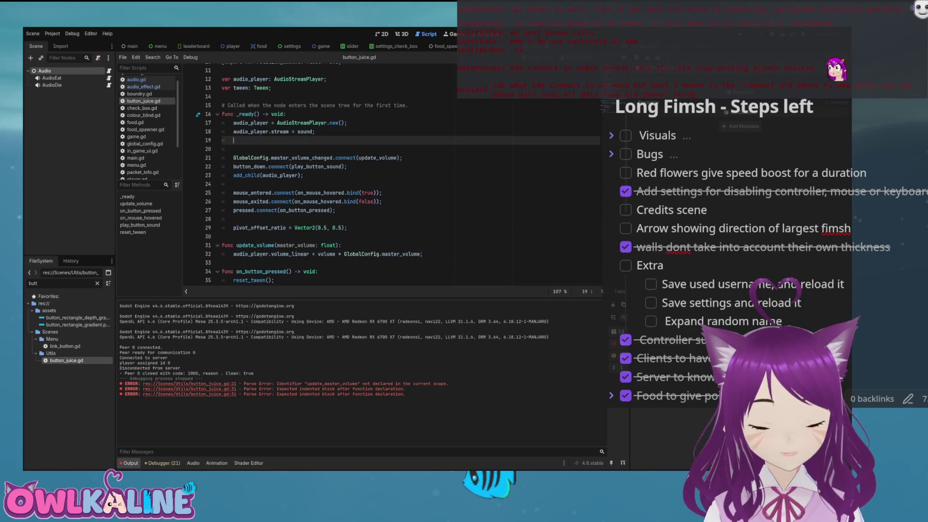
text(update_)
key(Return)
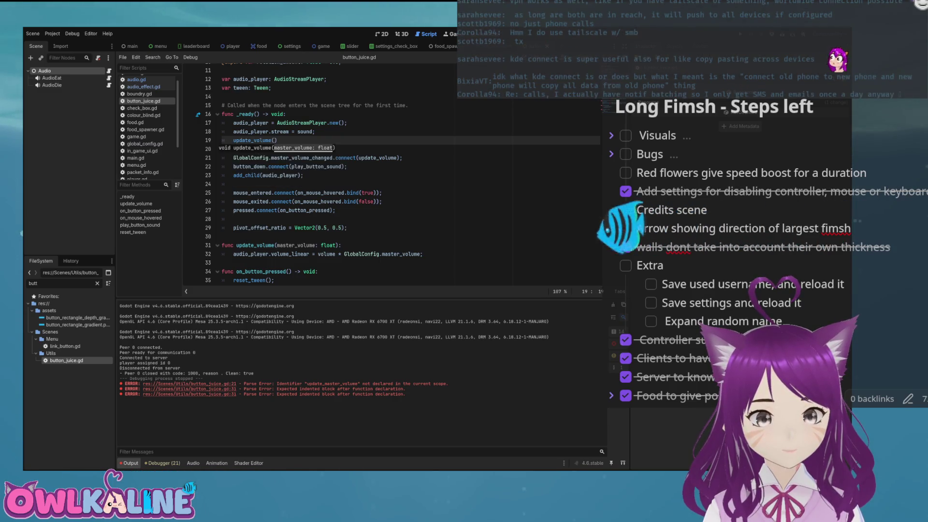
text(Globa)
key(Return)
text(.ma)
key(Return)
text(;)
key(Return)
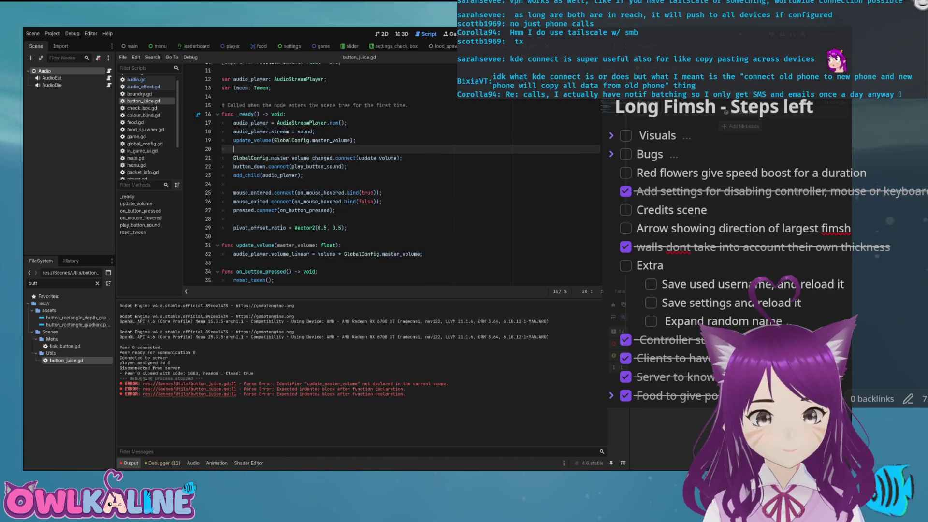
Reorder _ready so the update_volume call sits just before the master_volume_changed connection, separated by blank lines.
key(Down)
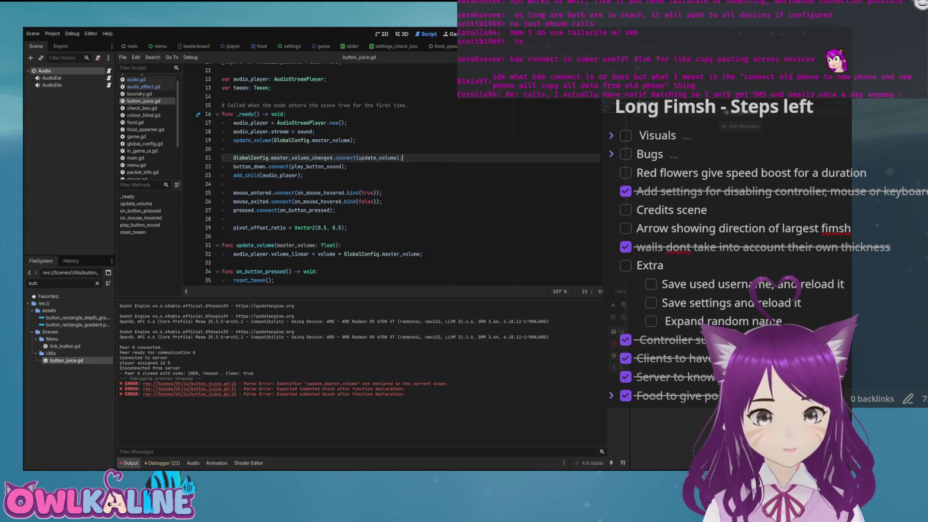
key(End)
key(Return)
key(Up)
key(Up)
key(BackSpace)
key(ctrl+shift+Return)
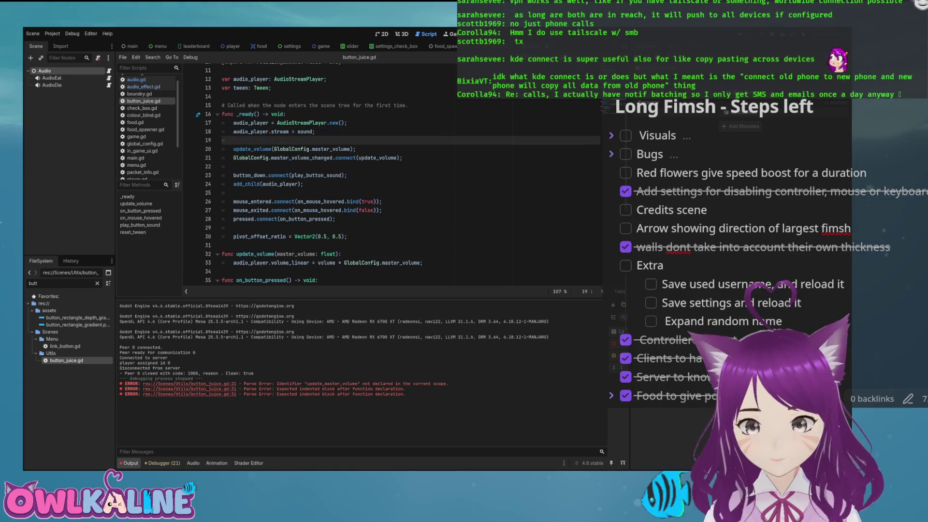
scroll(392, 174, down, 2)
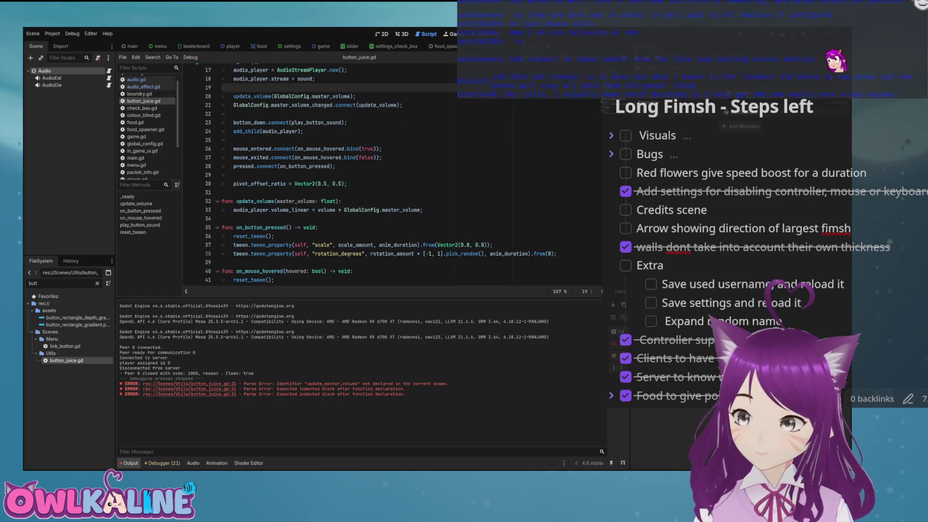
click(383, 157)
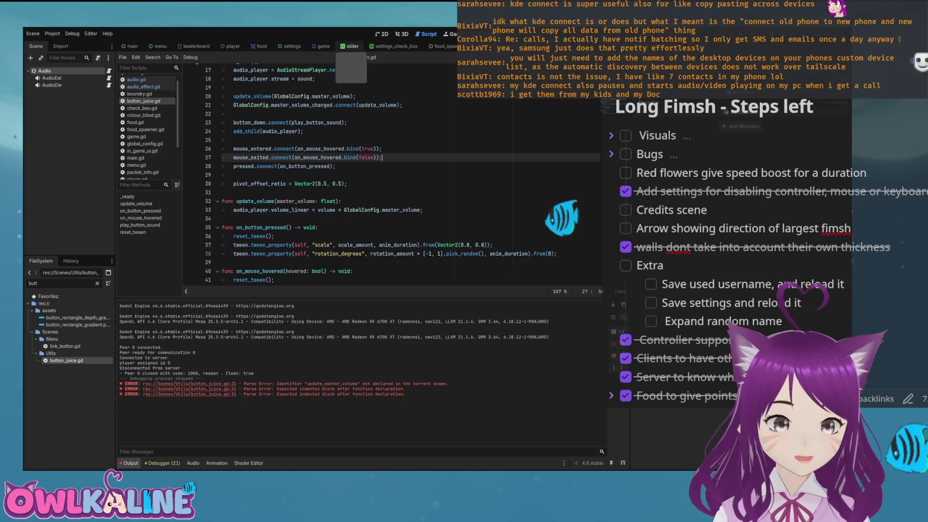
Bring up settings.gd from the settings scene and inspect the master volume scaling on line 56.
click(353, 45)
click(292, 45)
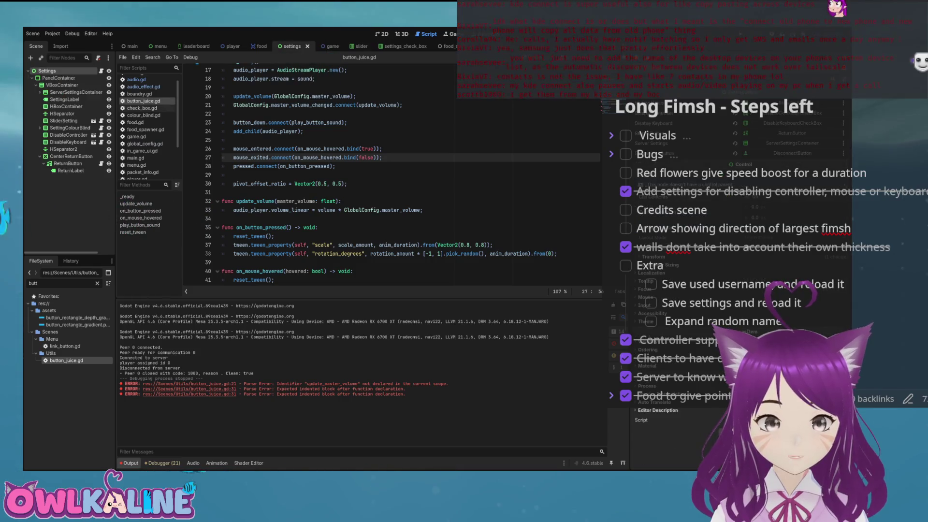
click(109, 70)
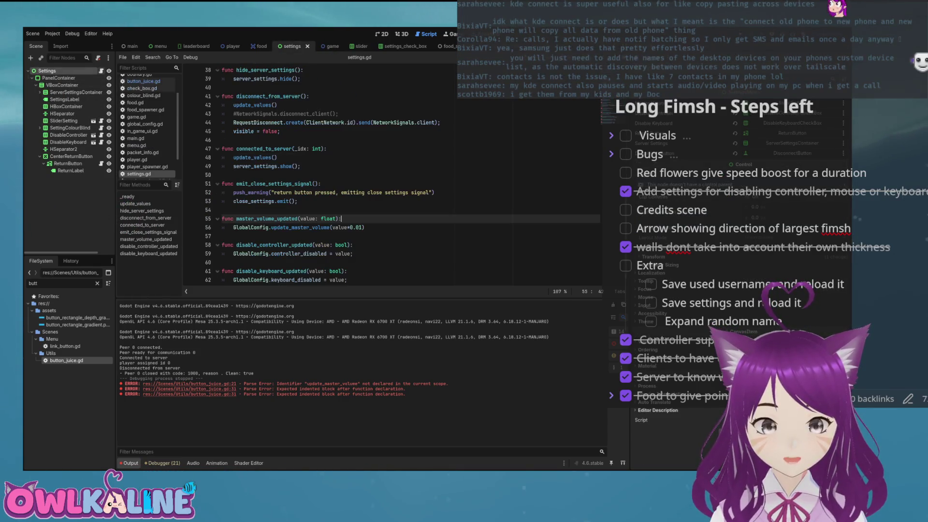
click(357, 228)
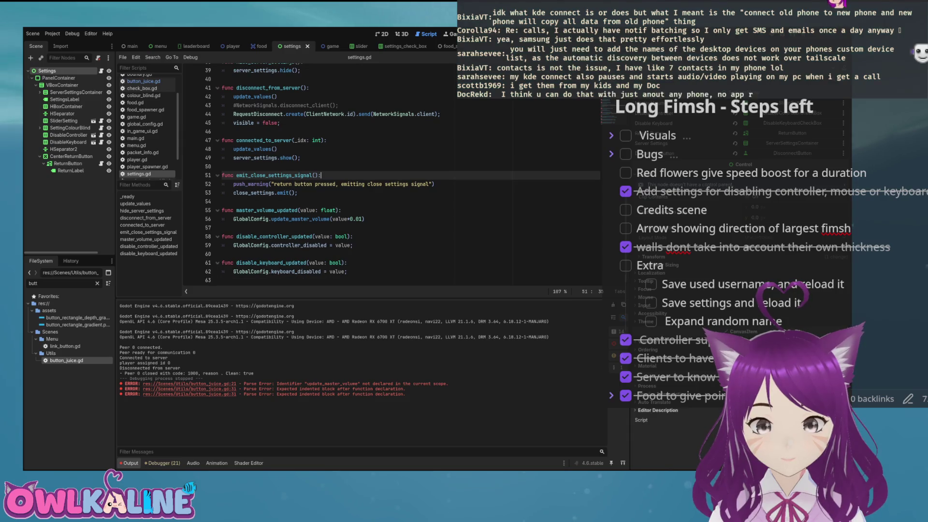
scroll(358, 218, down, 1)
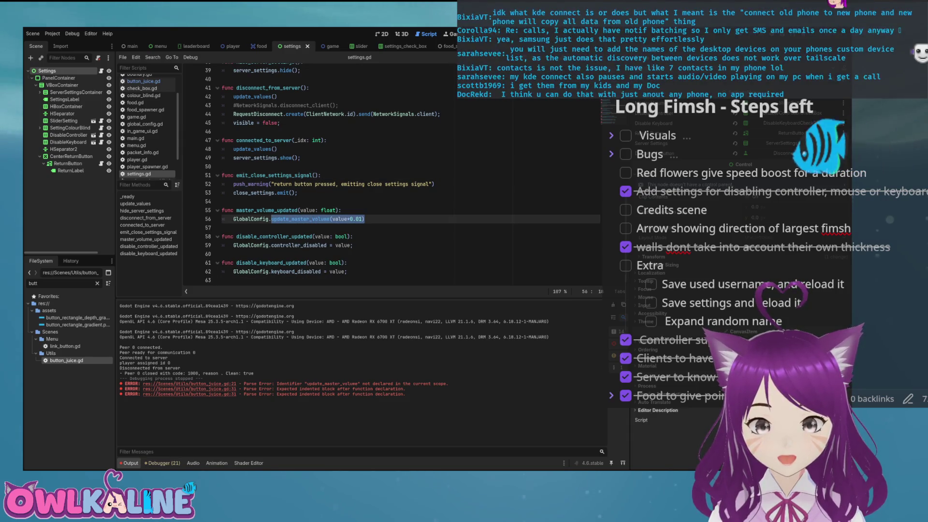
scroll(357, 218, up, 2)
scroll(358, 218, up, 4)
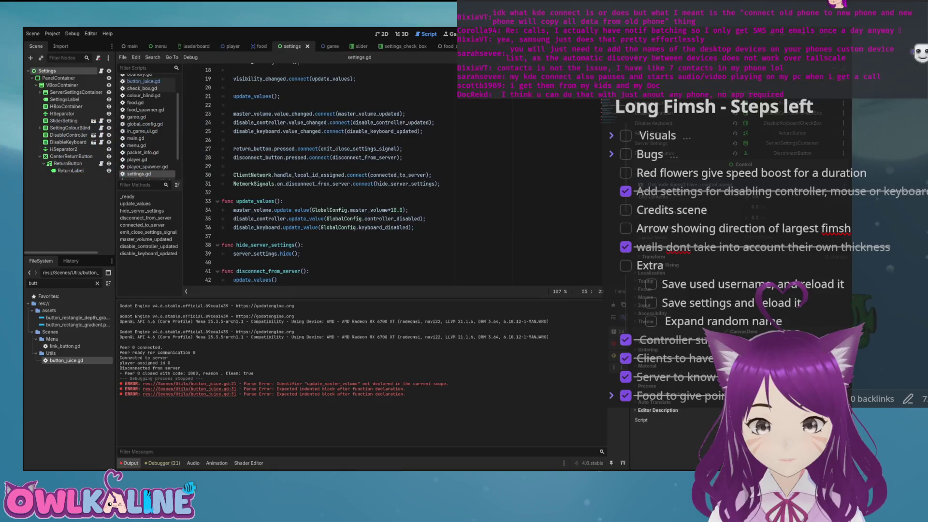
scroll(357, 218, up, 2)
scroll(358, 218, down, 8)
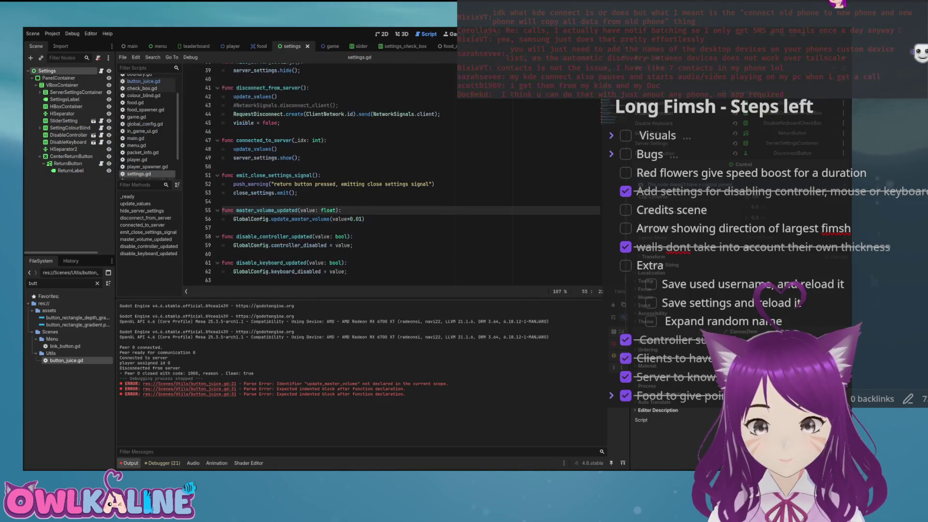
scroll(358, 218, up, 3)
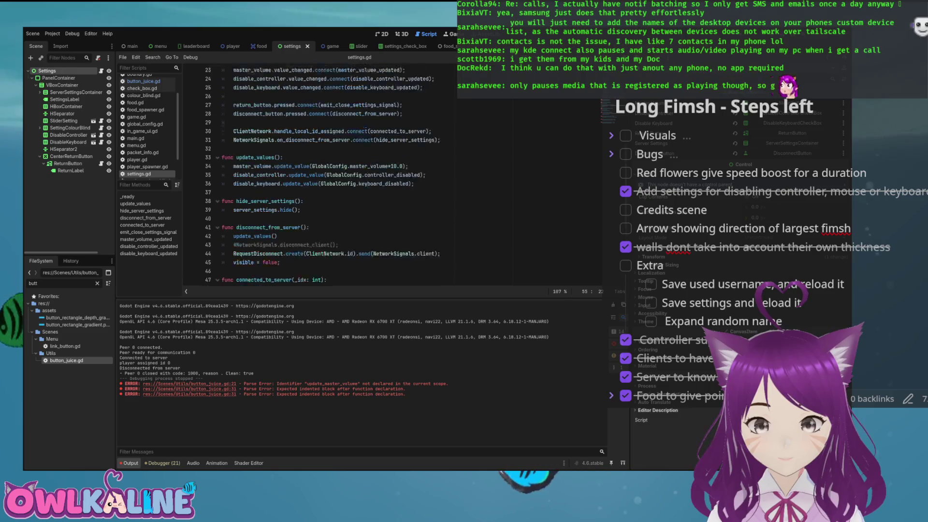
scroll(358, 218, up, 3)
scroll(357, 218, up, 3)
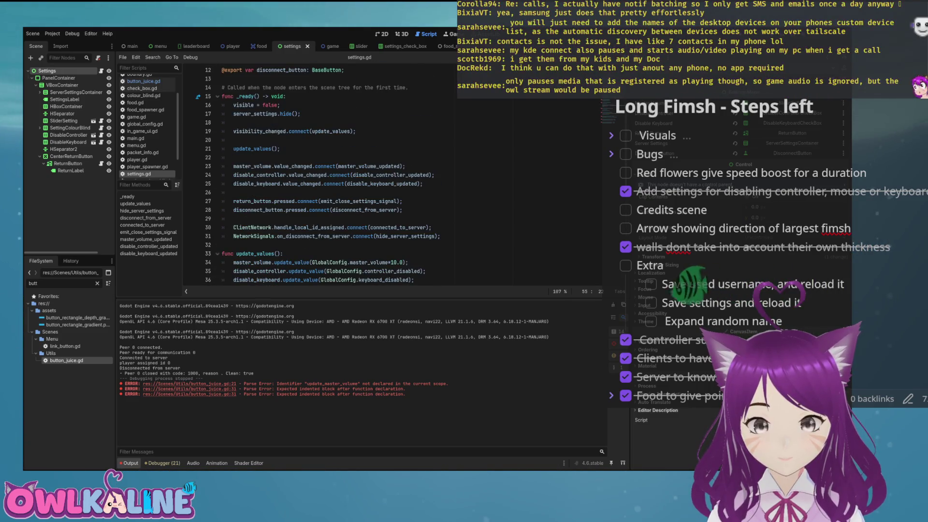
Review the master_volume_updated and update_values functions, then start a test run with F5.
double_click(370, 166)
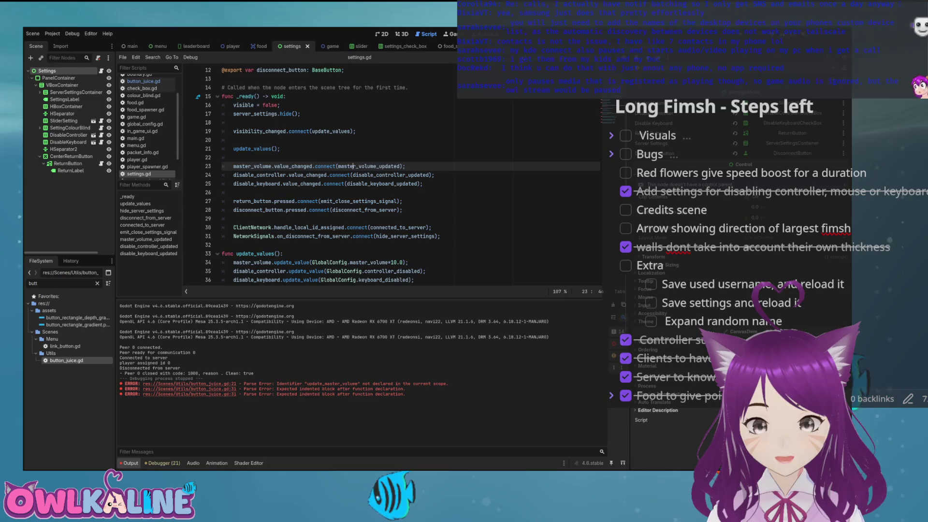
scroll(369, 166, down, 1)
scroll(358, 174, down, 4)
scroll(357, 174, down, 4)
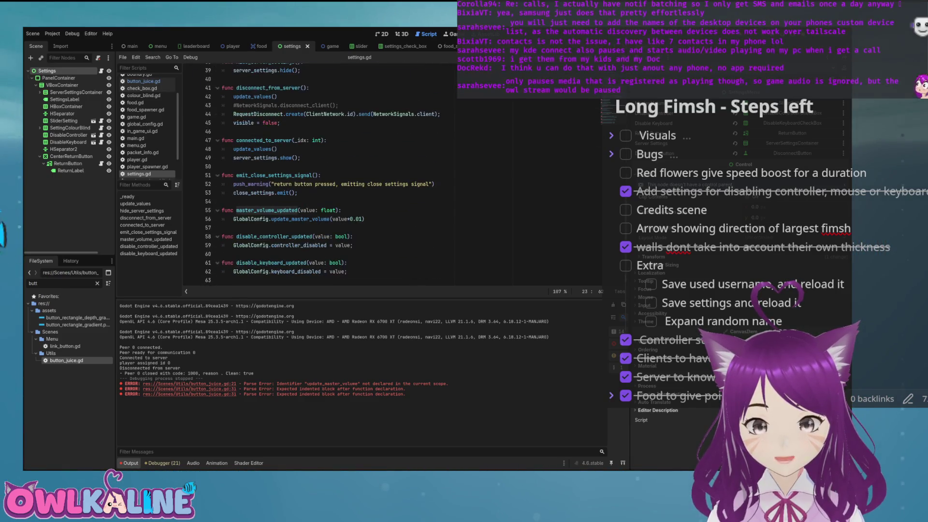
scroll(357, 175, up, 1)
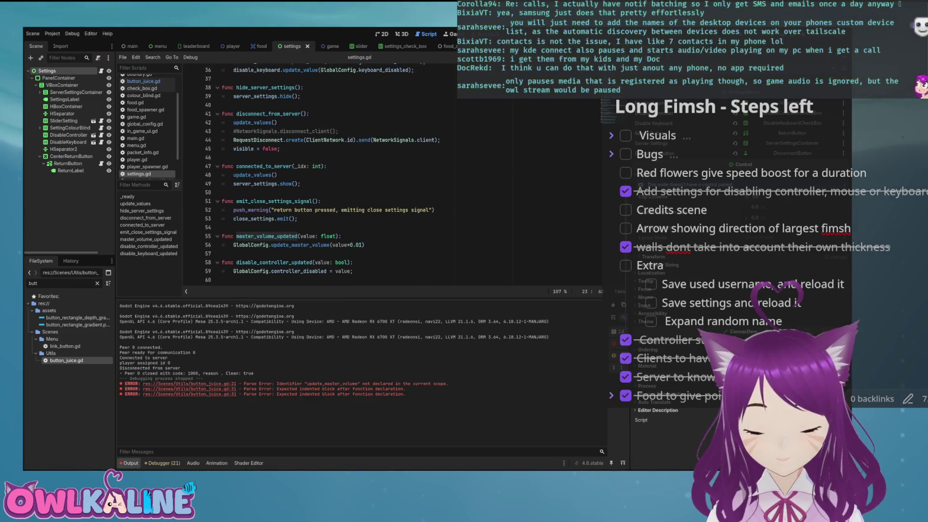
scroll(358, 174, up, 2)
scroll(358, 174, up, 2)
scroll(358, 175, up, 1)
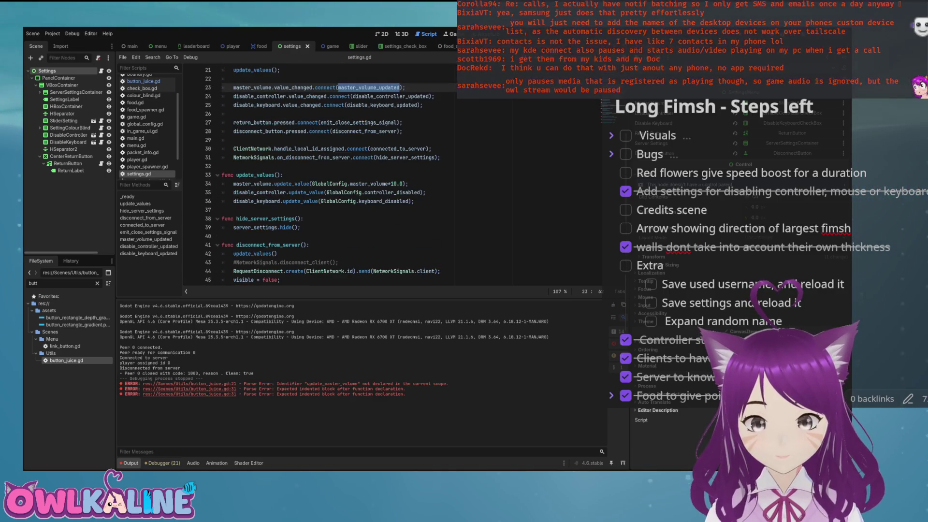
double_click(257, 175)
scroll(258, 174, up, 3)
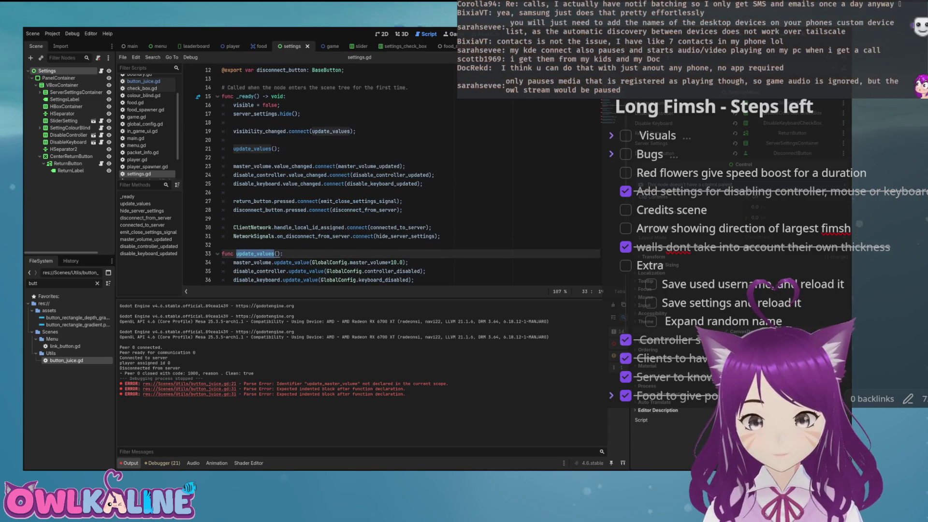
scroll(392, 178, down, 1)
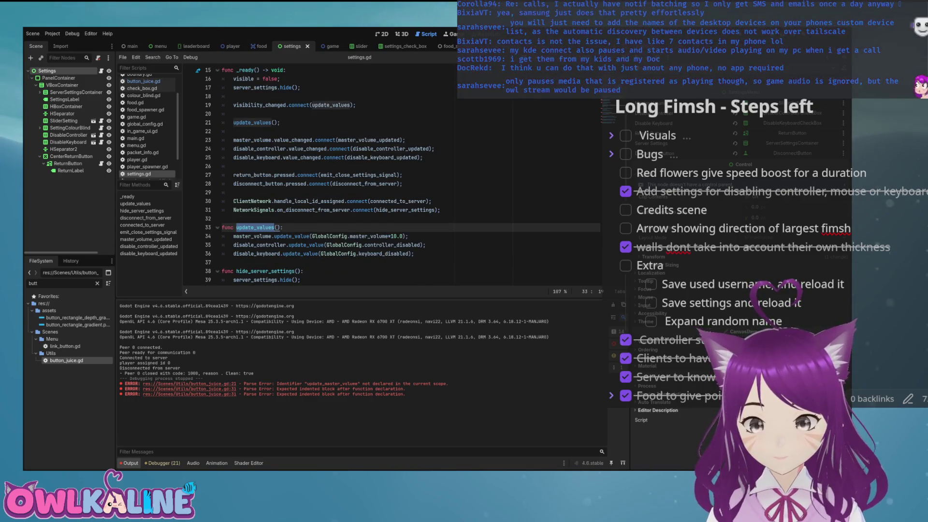
scroll(392, 178, down, 1)
scroll(391, 178, down, 4)
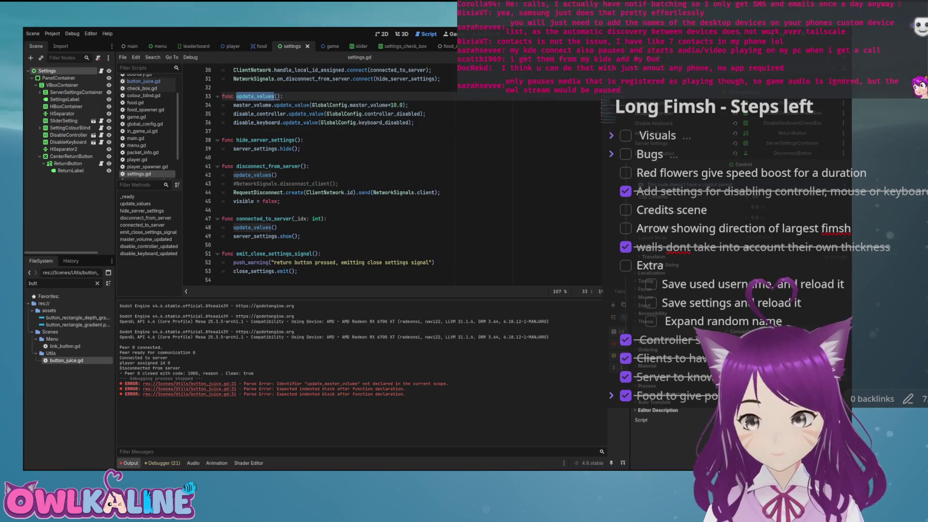
key(F5)
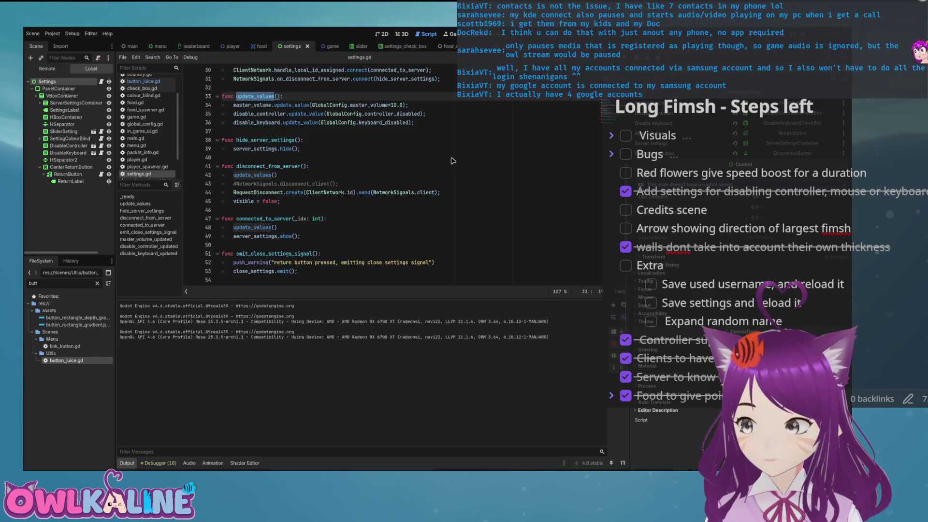
Launch two debug game instances and arrange the game windows so both are reachable.
key(F5)
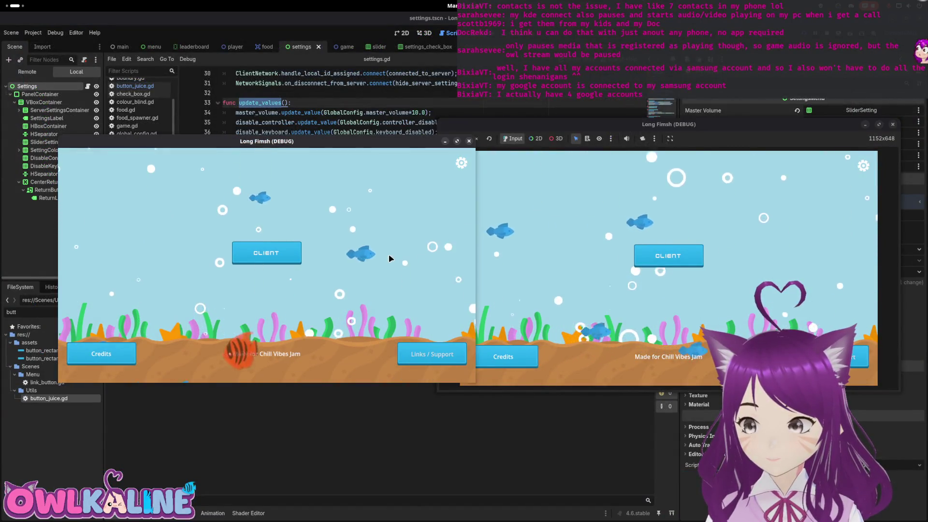
click(512, 234)
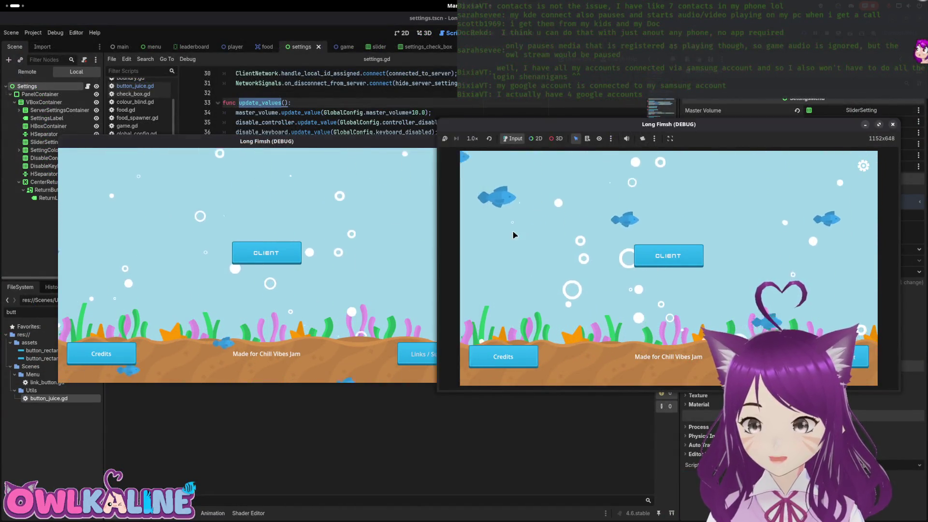
drag(373, 145, 358, 153)
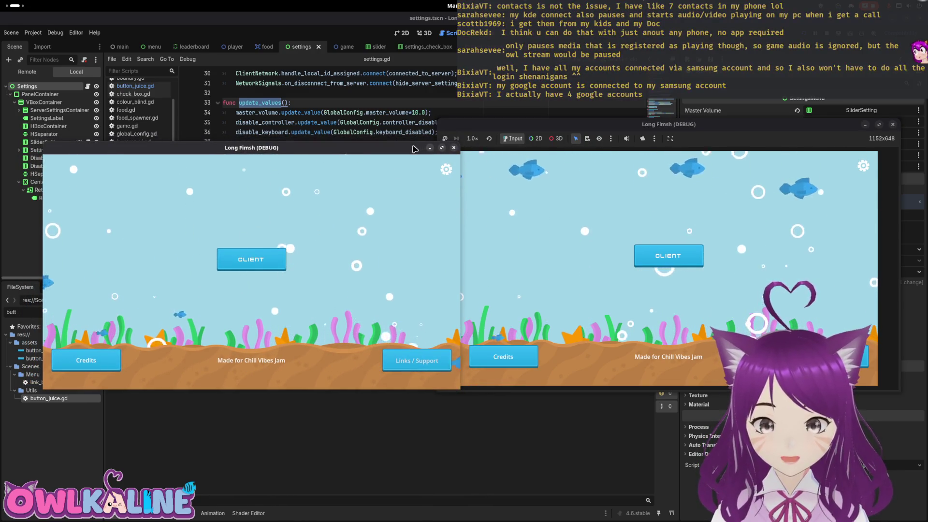
drag(413, 149, 414, 145)
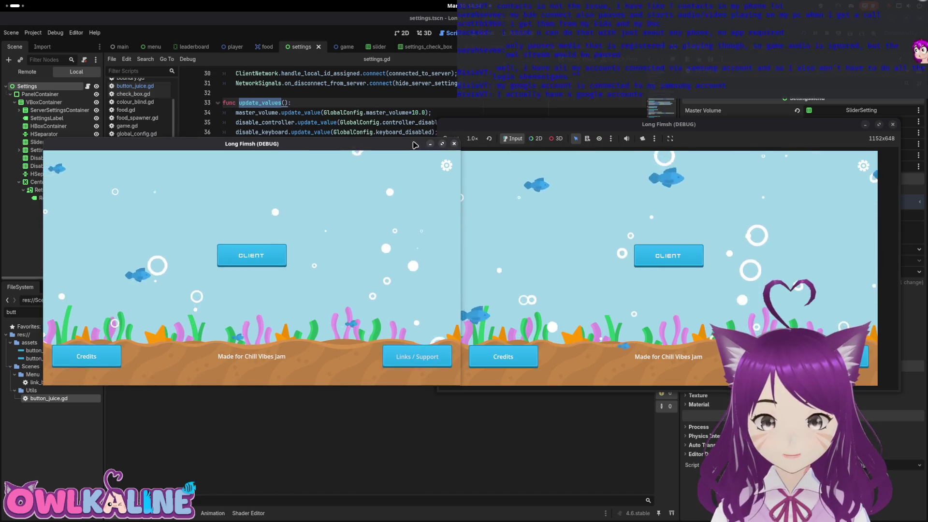
click(399, 263)
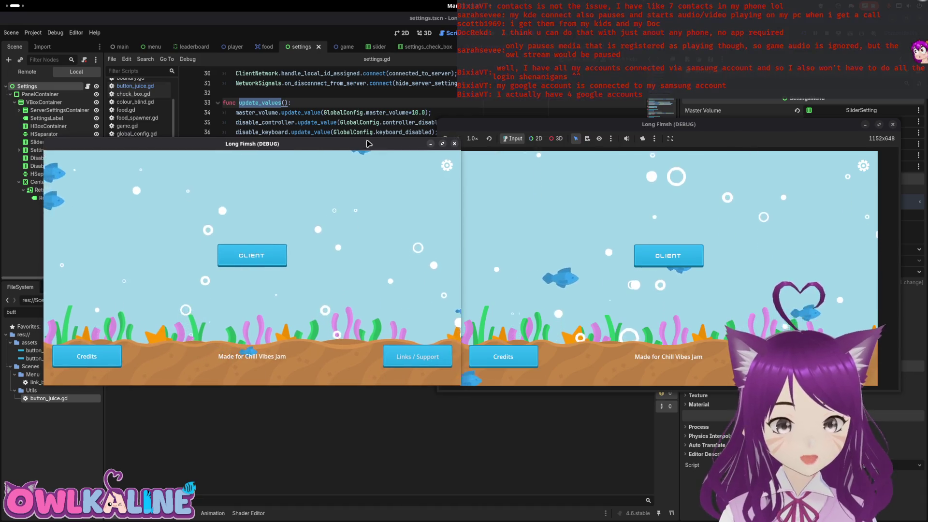
Start playing in both game windows, bring up the right game's settings menu and raise master volume to 10.
click(271, 251)
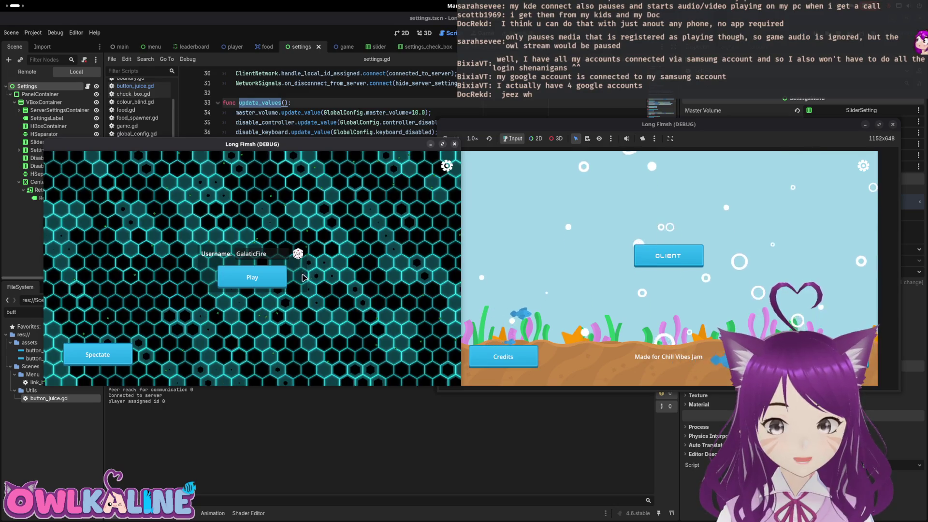
click(258, 280)
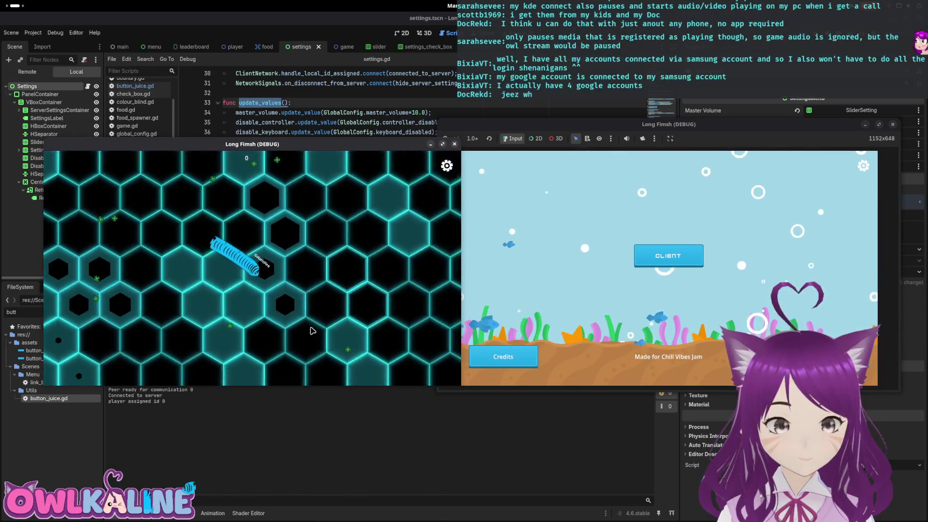
click(660, 257)
click(657, 276)
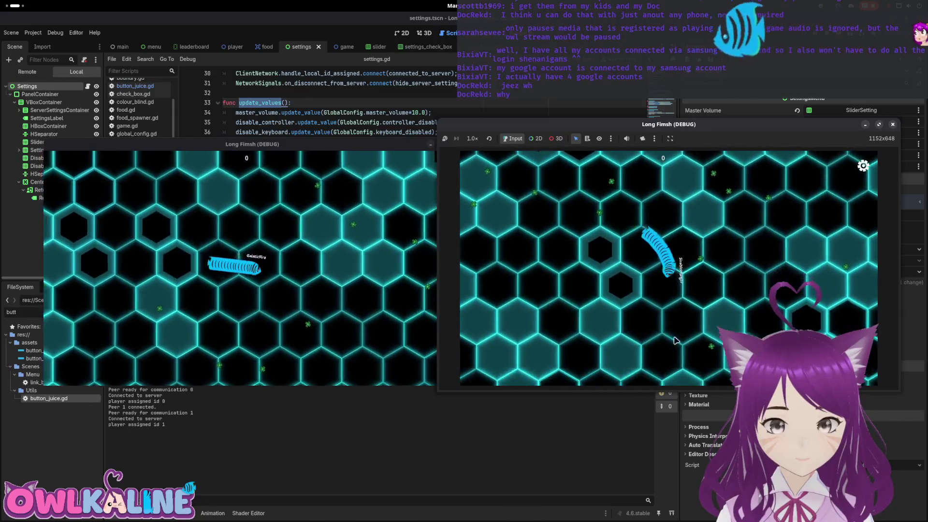
key(Escape)
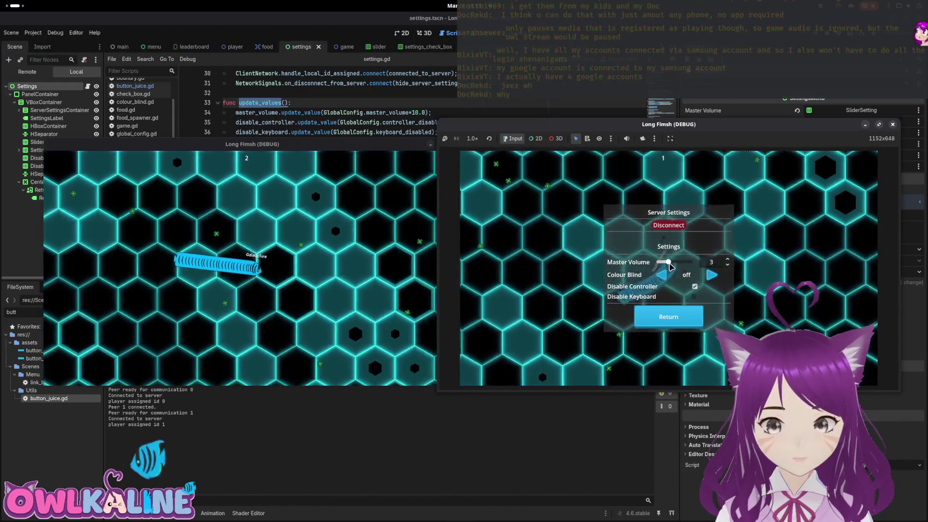
mouse_move(671, 267)
mouse_down()
mouse_move(689, 261)
mouse_move(660, 262)
mouse_up()
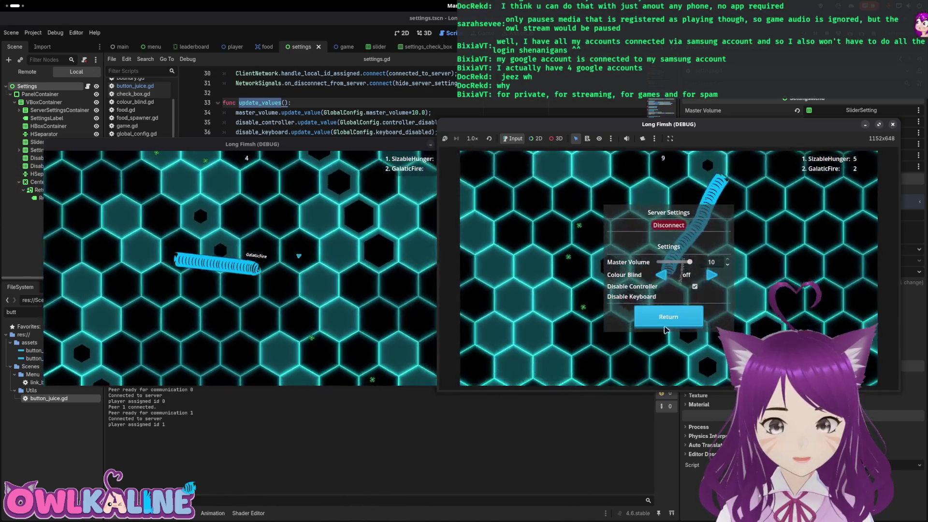
Stop the game, comment out the visibility_changed.connect(update_values) line 19, and run again.
key(F8)
scroll(248, 194, up, 2)
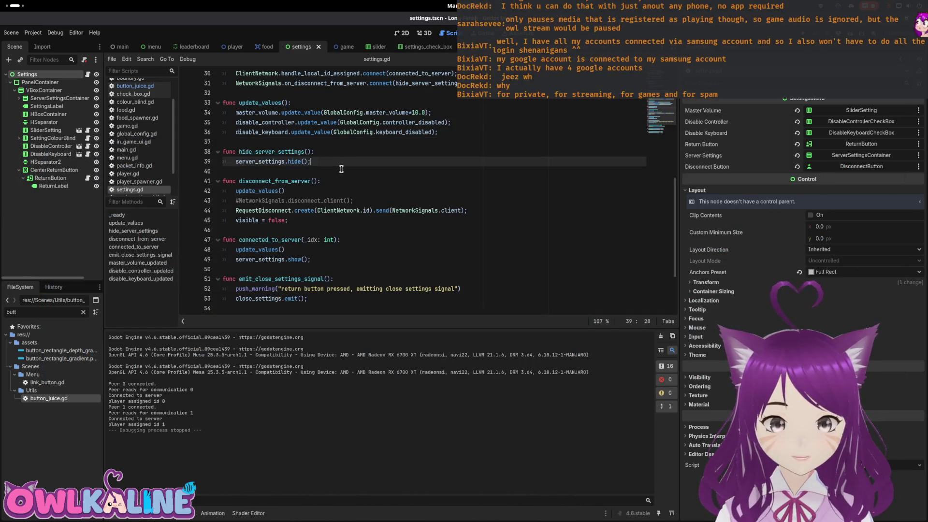
scroll(248, 195, up, 2)
scroll(248, 195, up, 2)
click(228, 143)
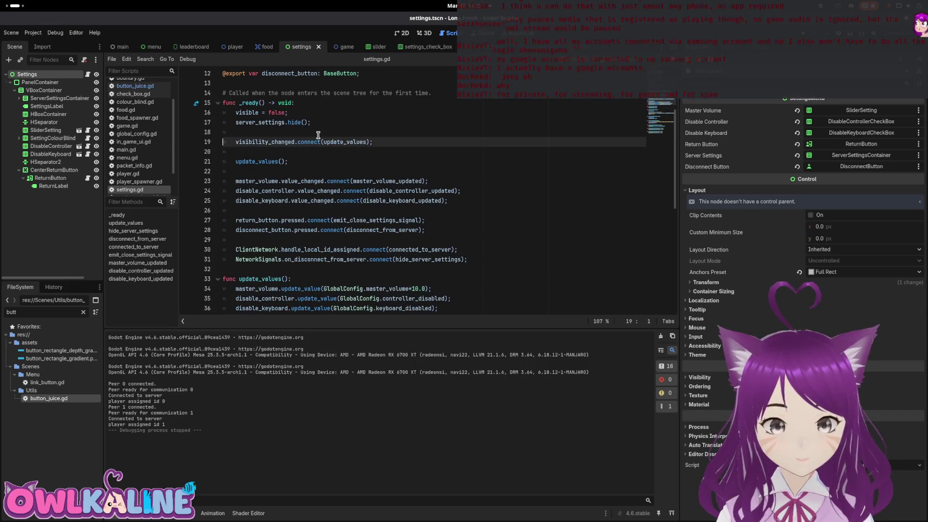
text($)
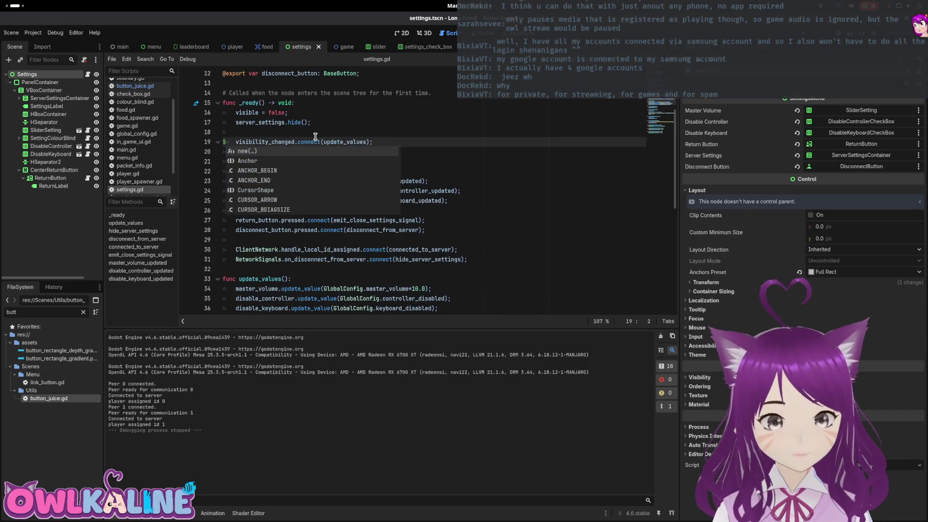
key(BackSpace)
text(#)
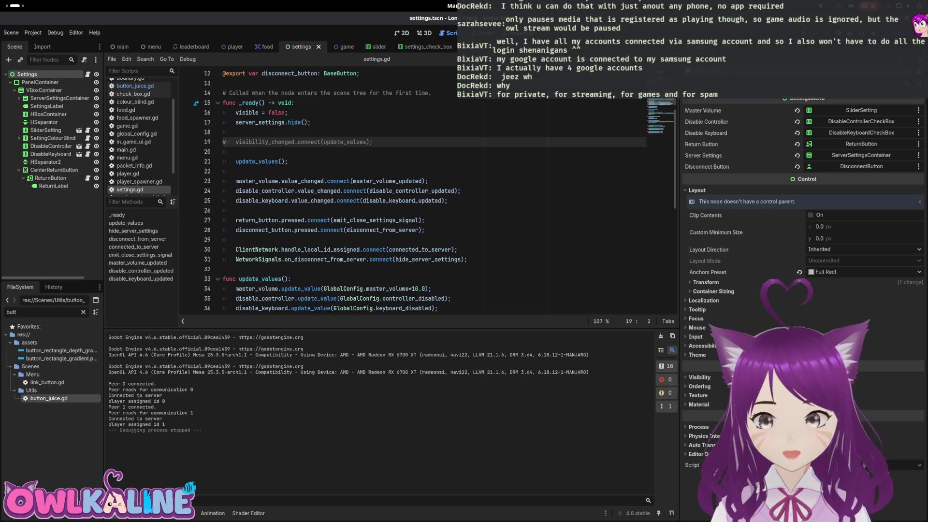
key(F5)
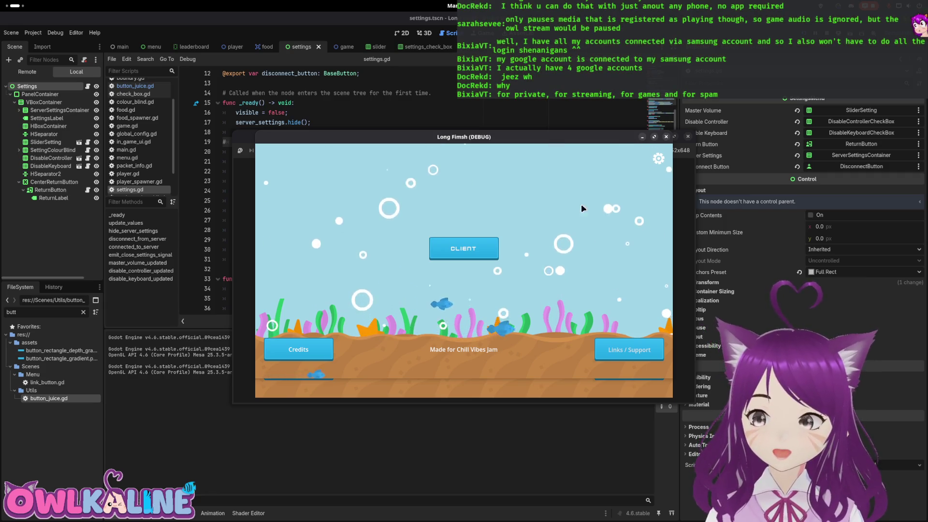
Place the two running game windows side by side on screen.
drag(483, 139, 300, 145)
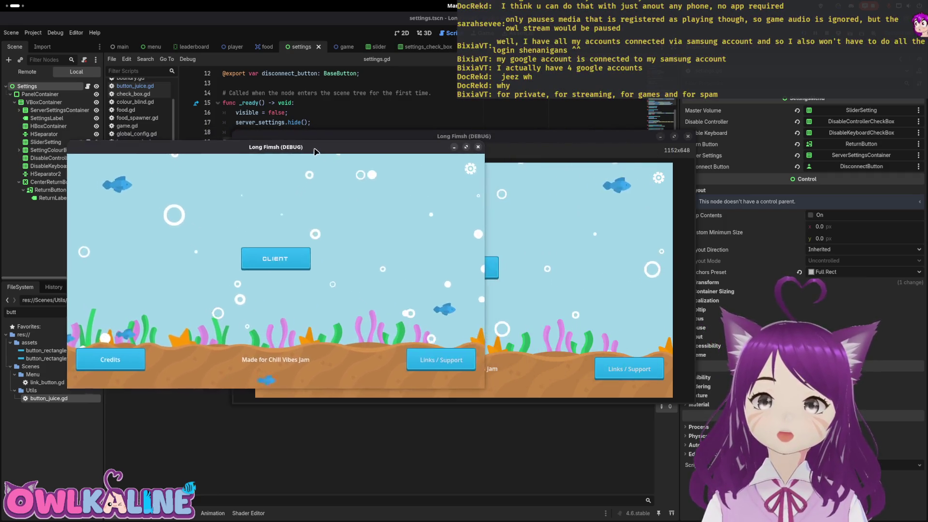
mouse_move(505, 136)
mouse_down()
mouse_move(714, 133)
mouse_move(711, 116)
mouse_move(743, 116)
mouse_move(723, 117)
mouse_up()
click(313, 139)
drag(311, 140, 311, 134)
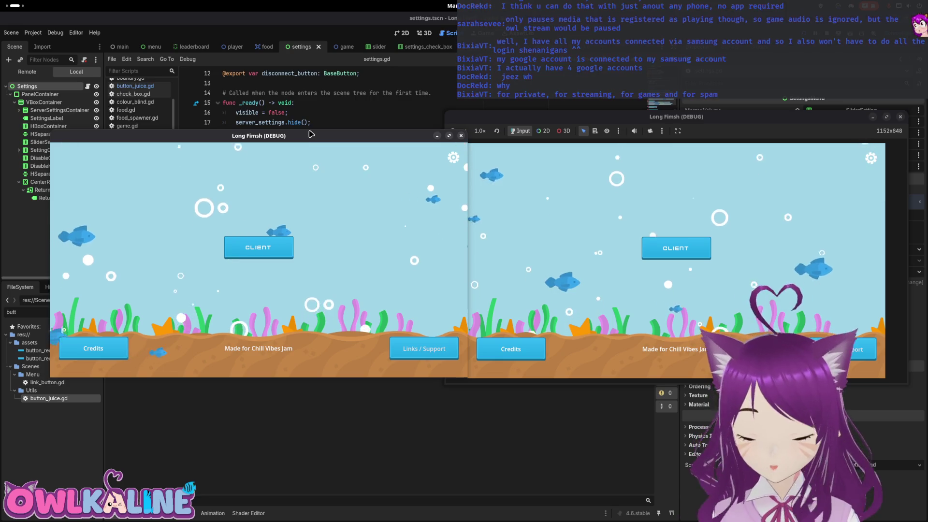
drag(301, 143, 299, 142)
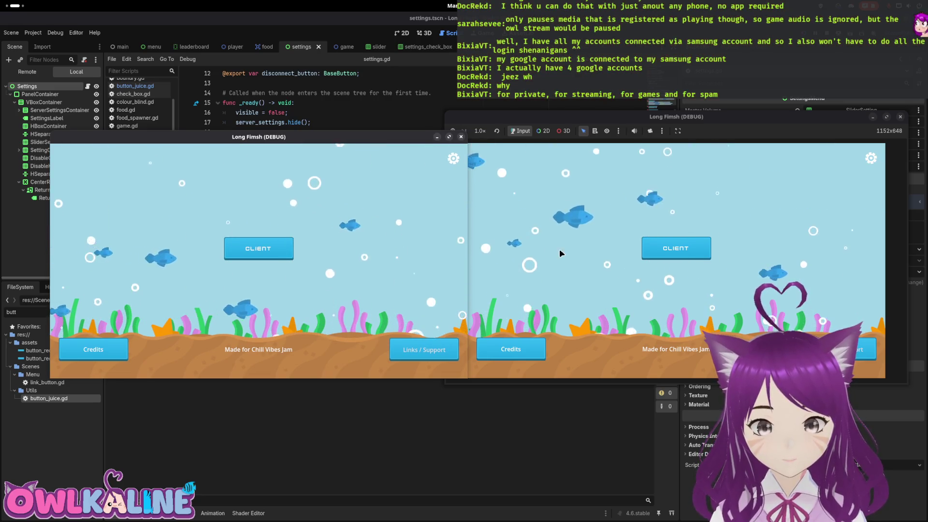
Join as client in the left game window and start a round.
click(517, 245)
click(283, 254)
click(258, 267)
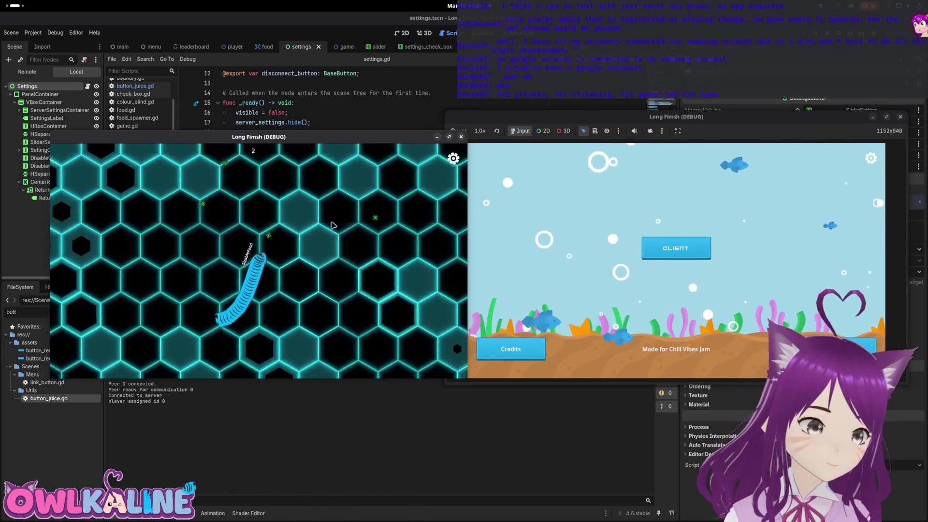
Start a round in the right game and toggle its settings menu open and closed several times.
click(689, 249)
click(679, 277)
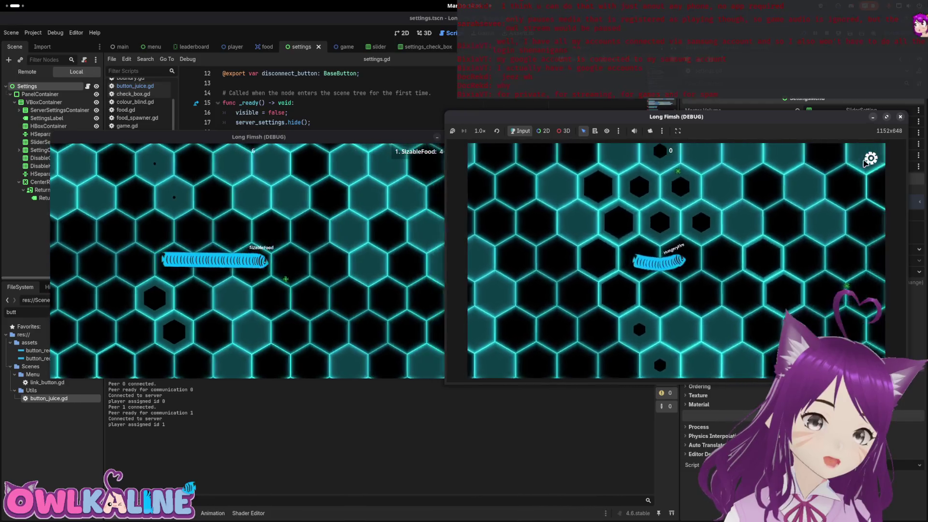
key(Escape)
key(Escape)
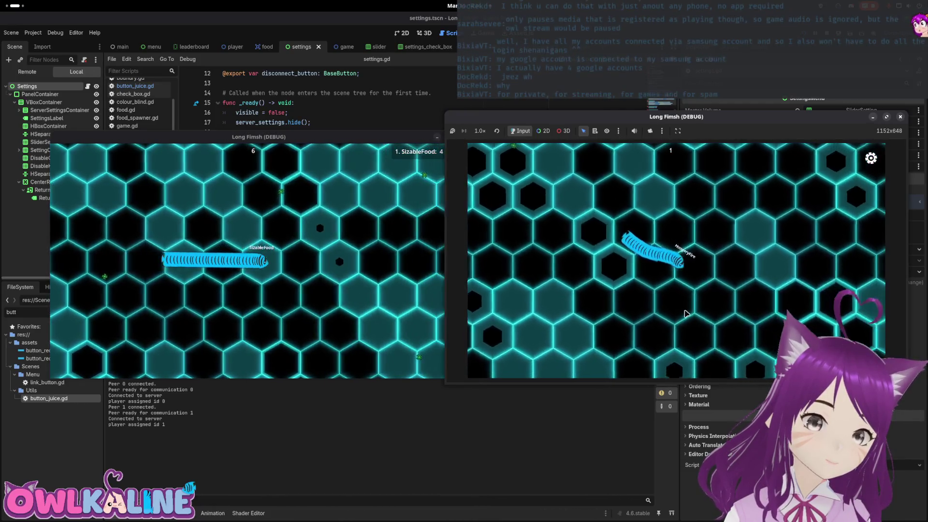
key(Escape)
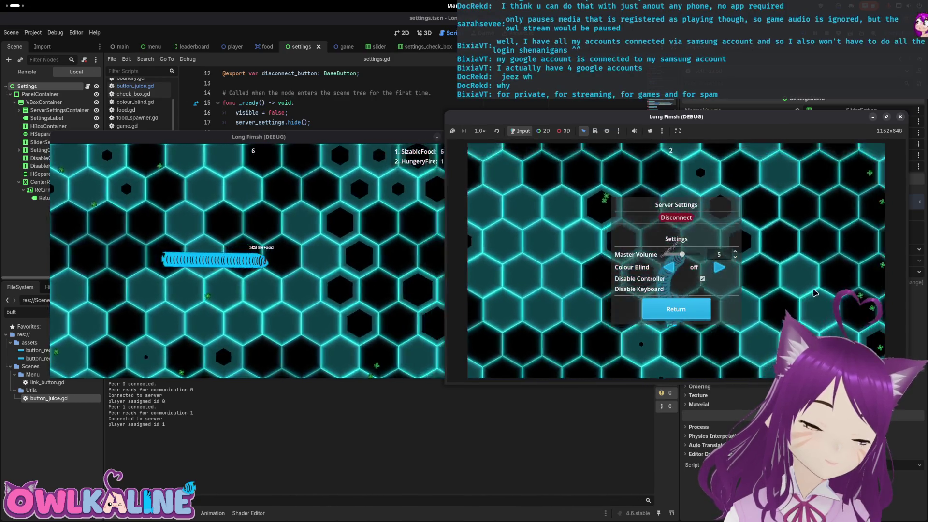
key(Escape)
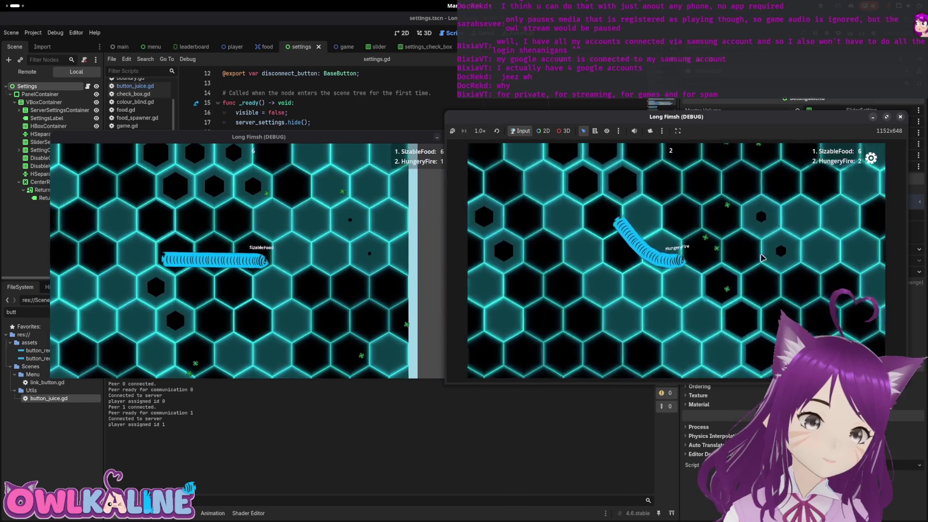
key(Escape)
key(Return)
key(Escape)
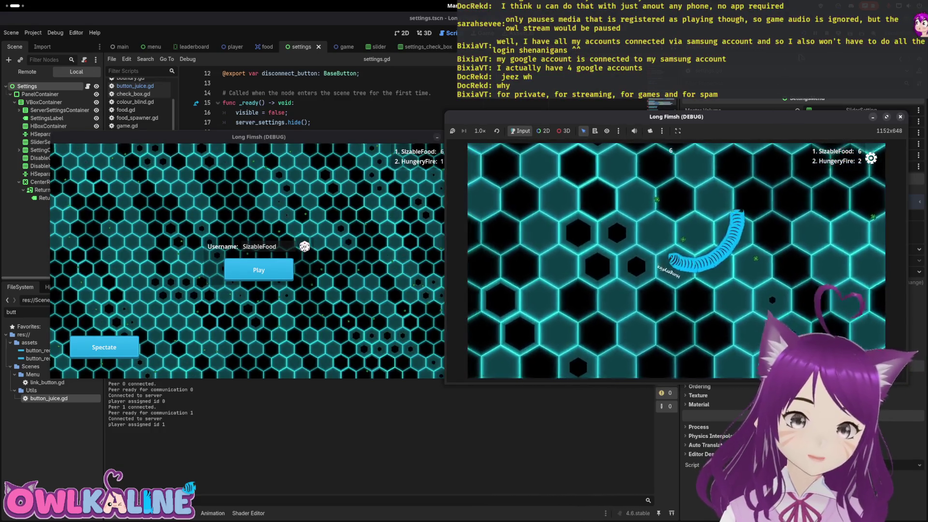
Restart the project, check the settings menu from the main menu, then join and reopen it repeatedly during play.
key(F5)
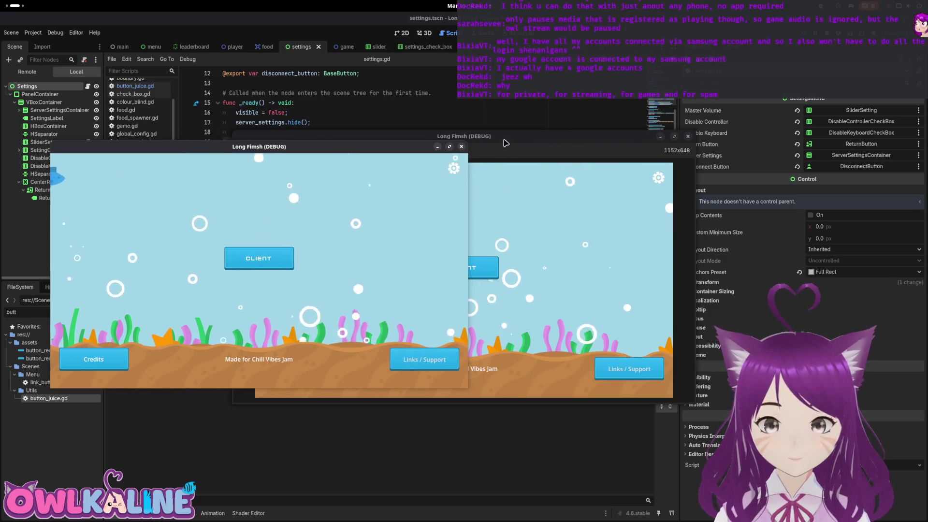
drag(522, 128, 732, 136)
click(453, 168)
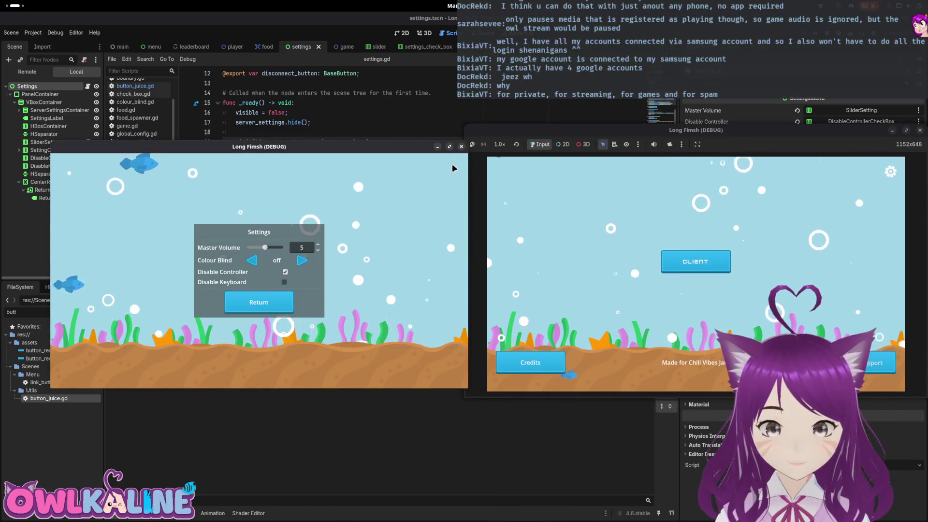
click(259, 302)
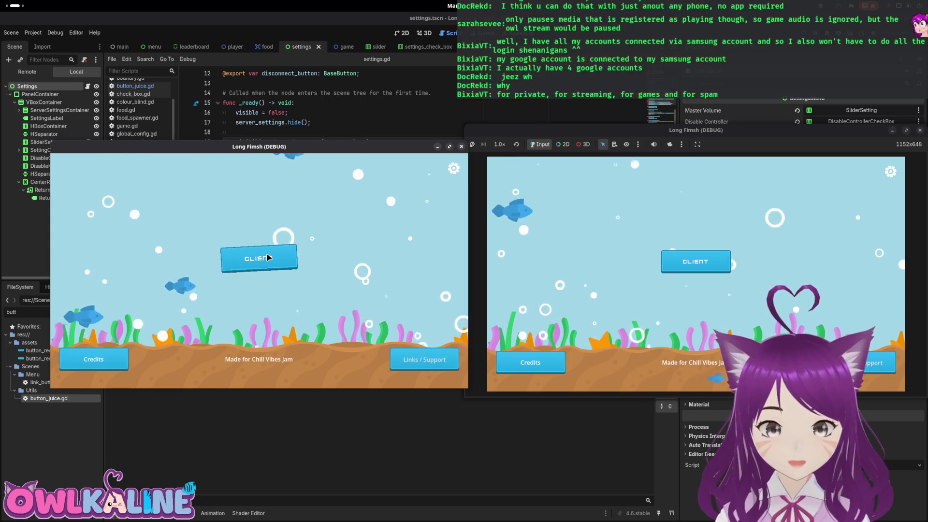
click(258, 261)
click(268, 280)
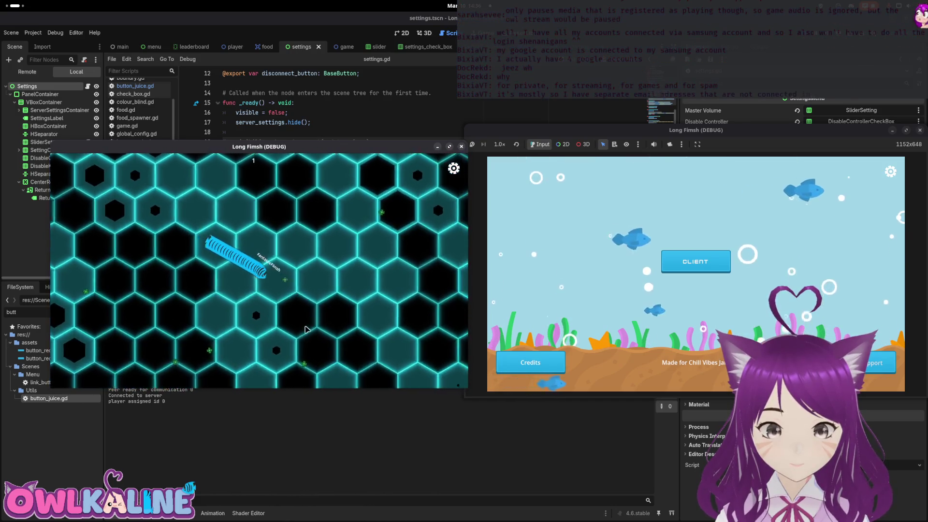
click(455, 168)
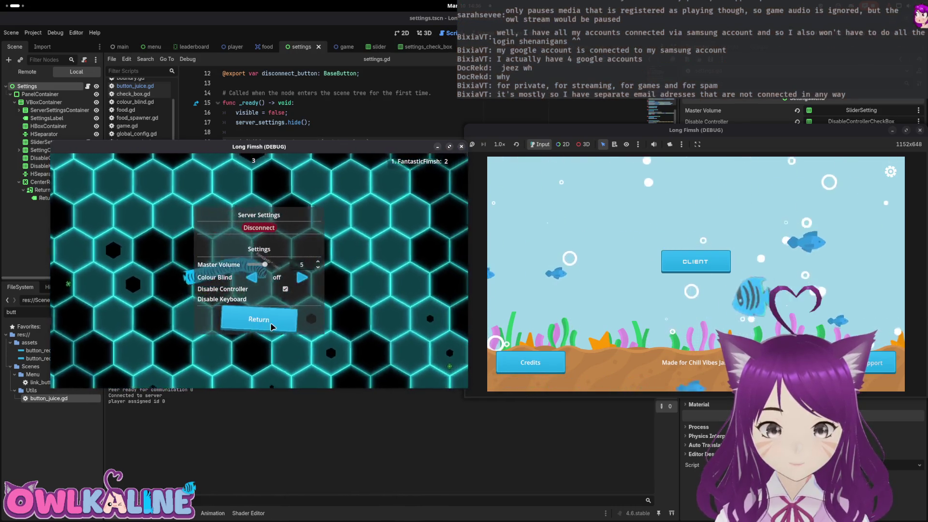
click(259, 316)
click(455, 169)
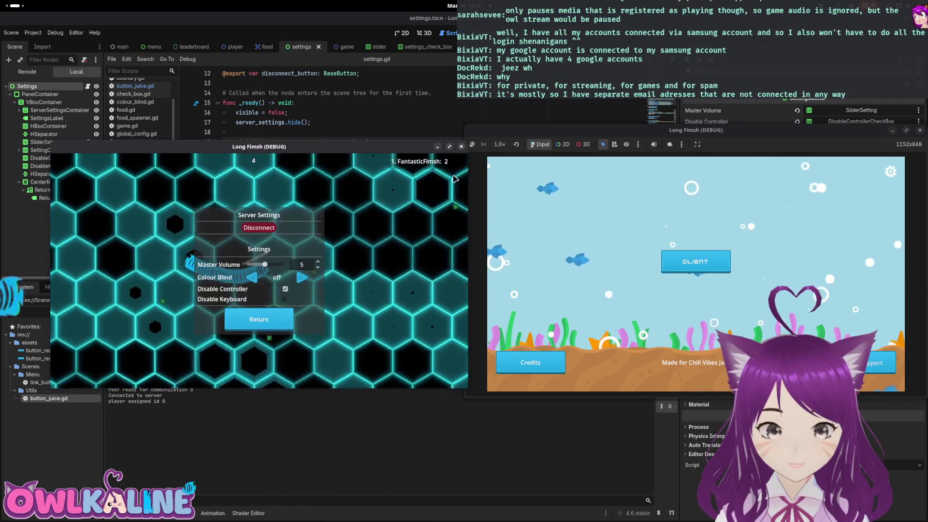
click(256, 319)
Disconnect from the server, reconnect, start a new round and recheck the settings menu, then disconnect again.
click(454, 168)
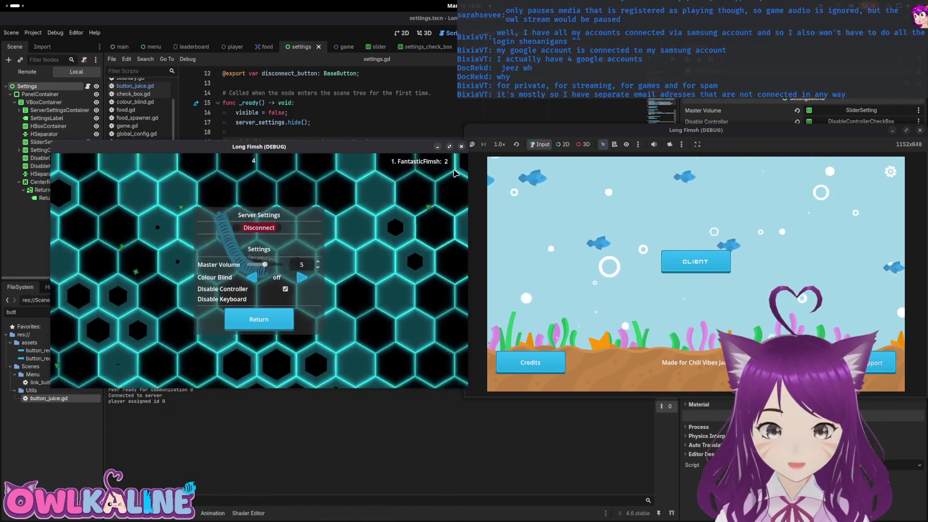
click(265, 229)
click(272, 260)
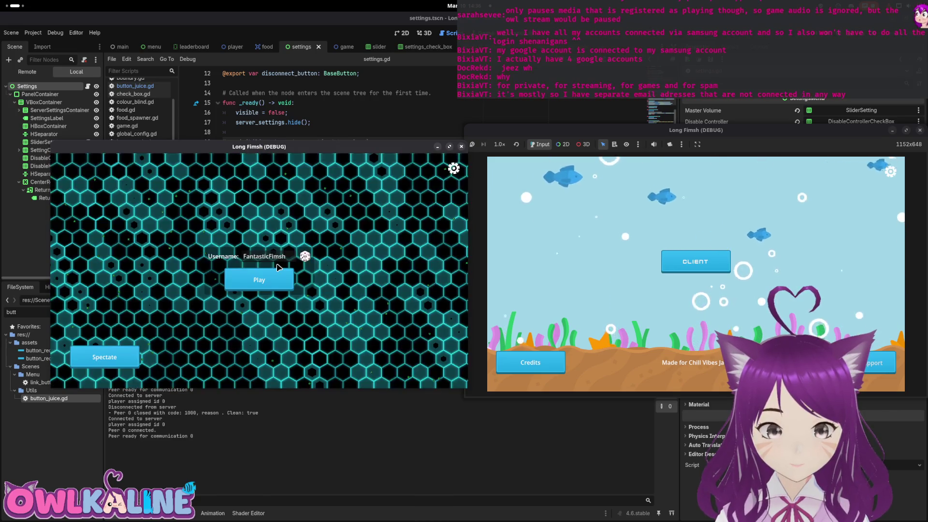
click(269, 282)
key(Escape)
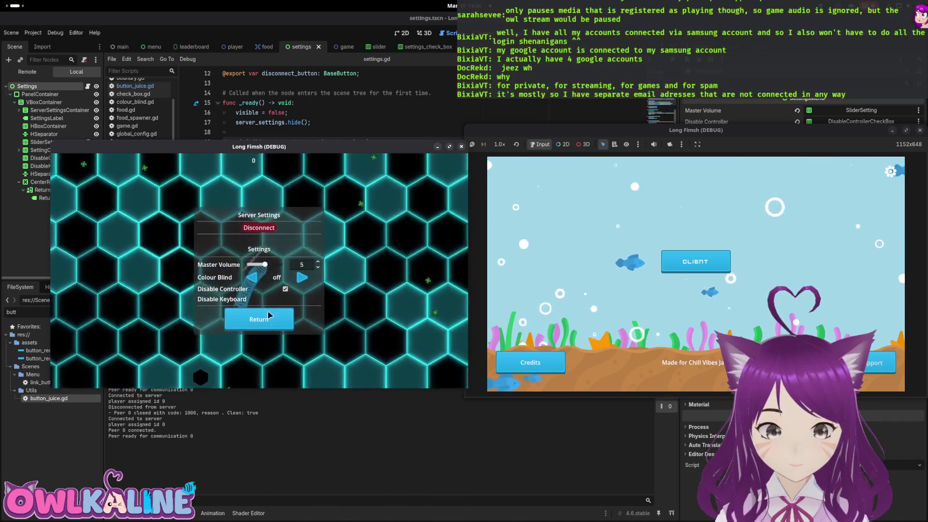
key(Escape)
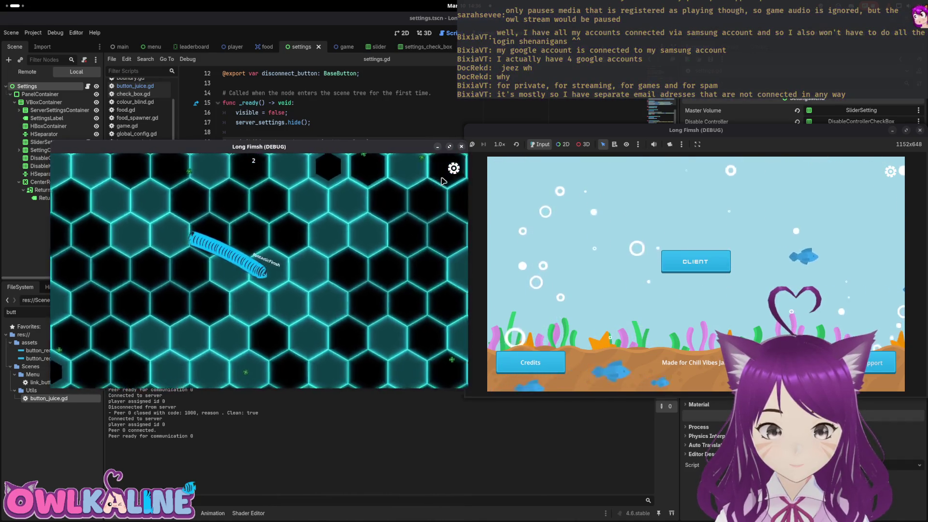
key(Escape)
key(Return)
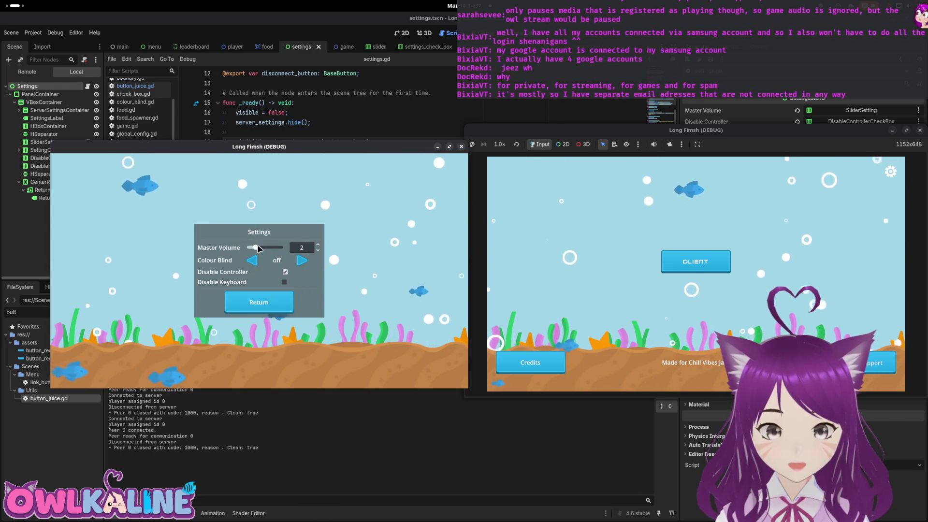
Raise master volume to 5 on the main menu, then confirm the value persists in the lobby and in-game settings.
drag(250, 247, 265, 249)
key(Escape)
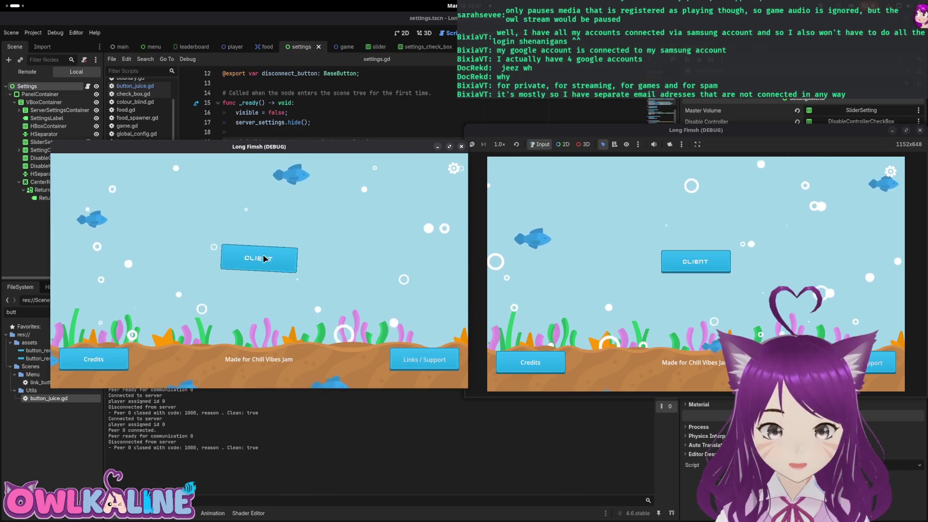
click(257, 260)
click(453, 169)
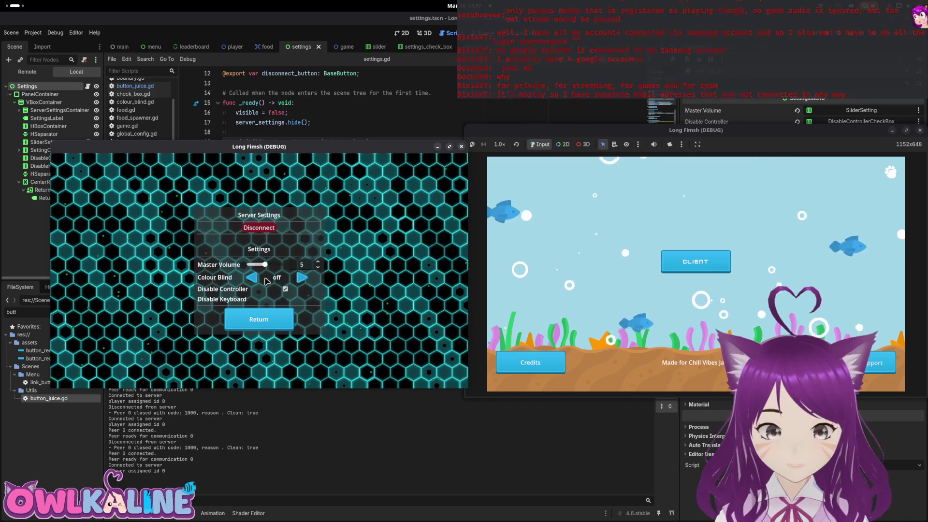
key(Escape)
click(281, 274)
key(Escape)
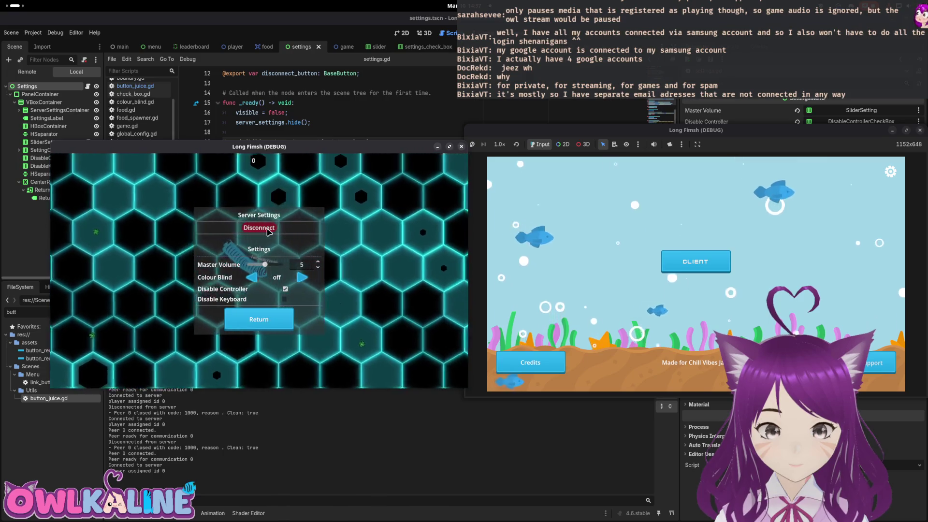
click(259, 227)
Check the settings menu from the main menu once more, stop the debug session and bring up the steps-left note.
click(421, 358)
click(453, 170)
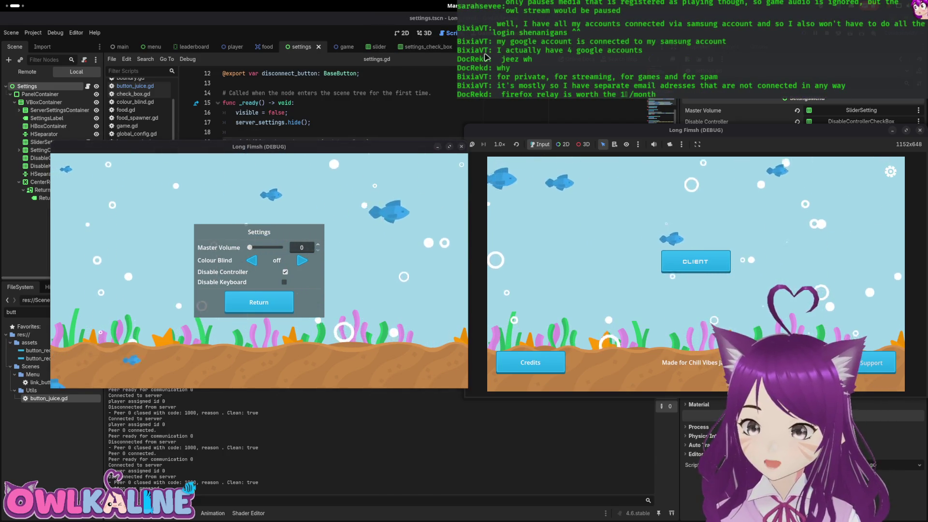
click(418, 250)
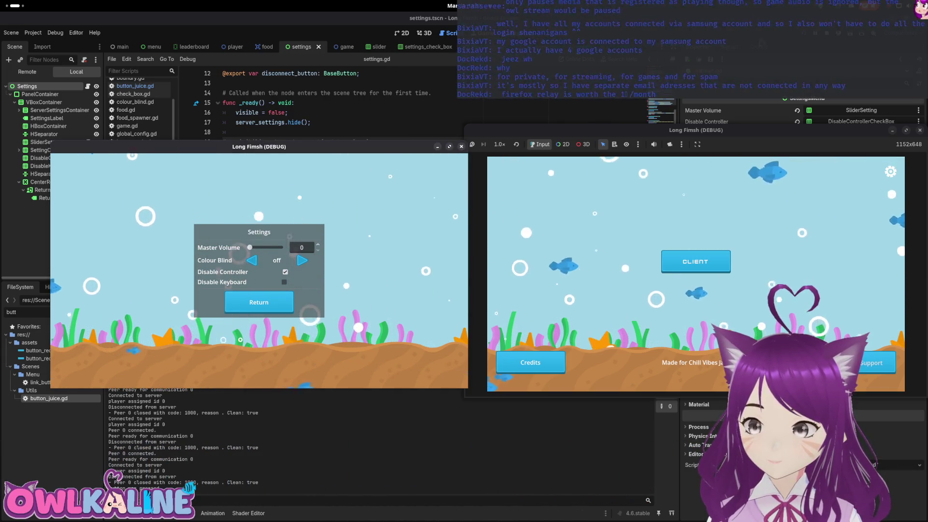
key(F8)
key(super)
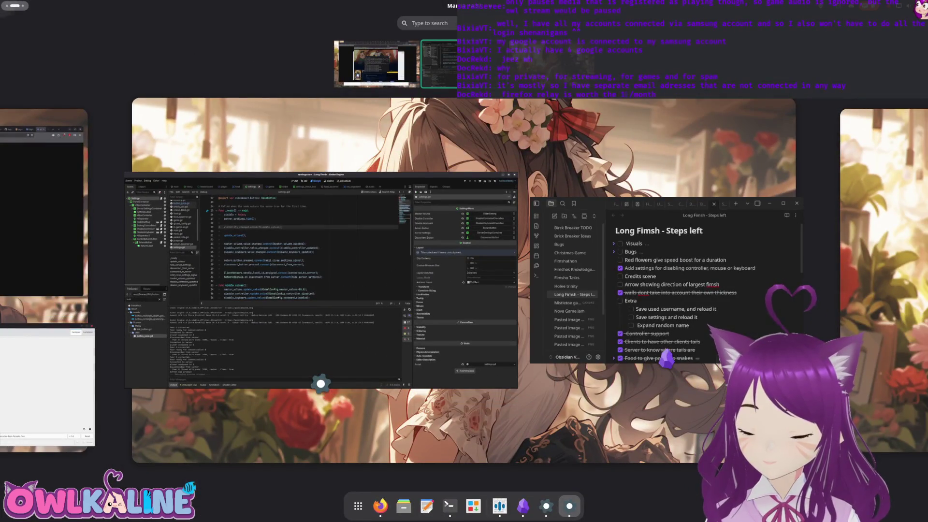
key(super)
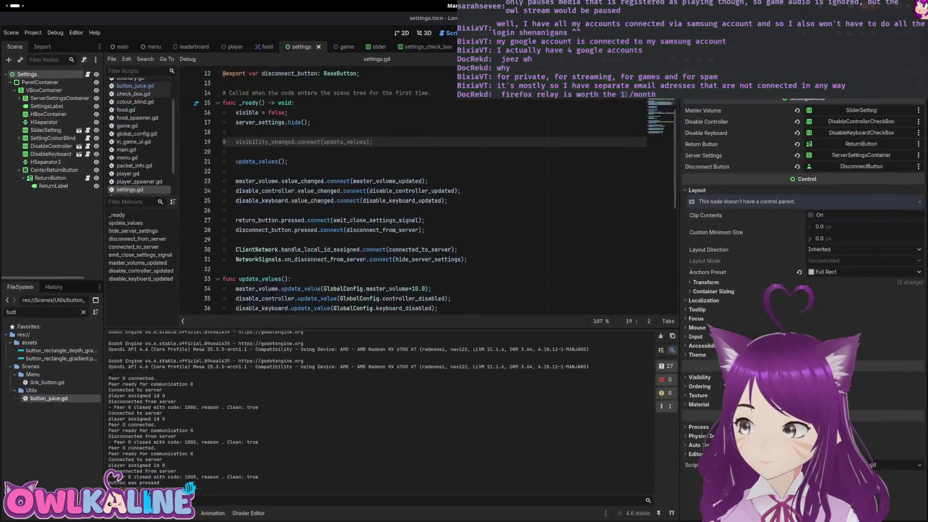
key(super)
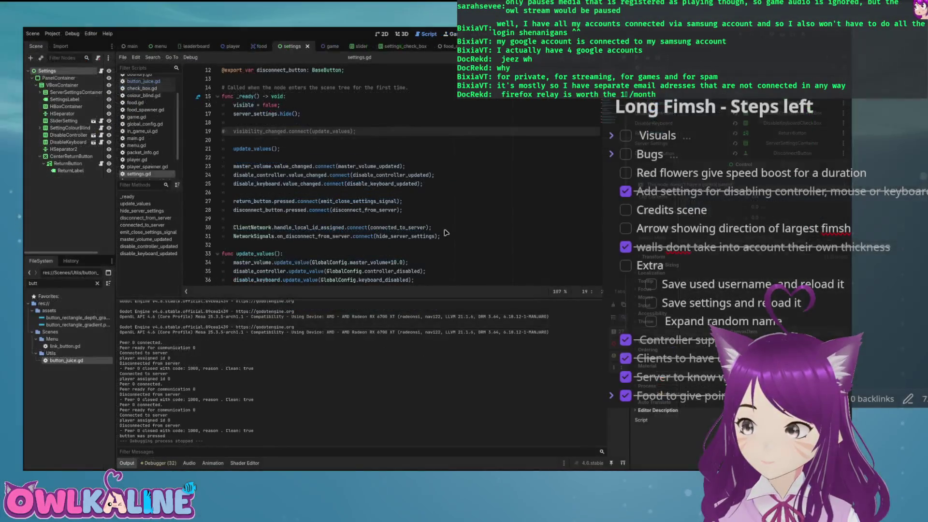
Fold the Extra section of the steps-left checklist so later tasks come into view.
key(Down)
key(Down)
key(Down)
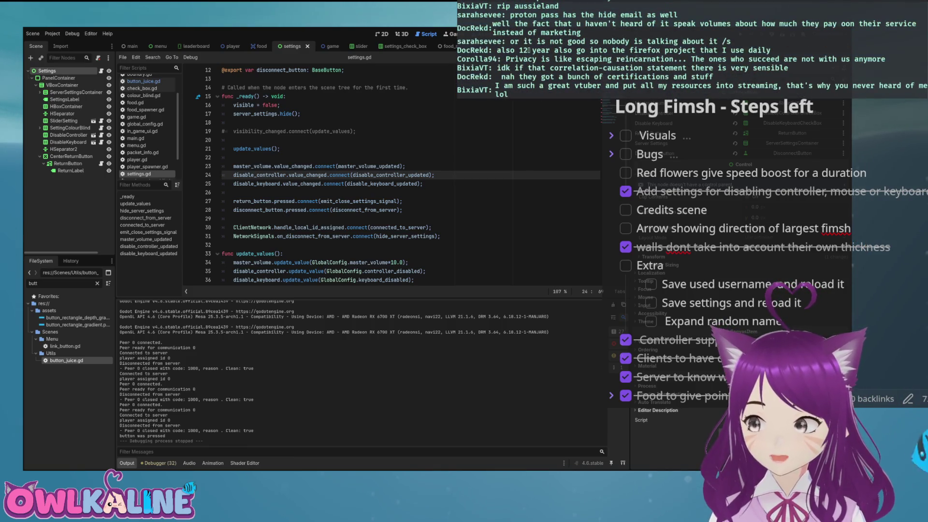
click(609, 267)
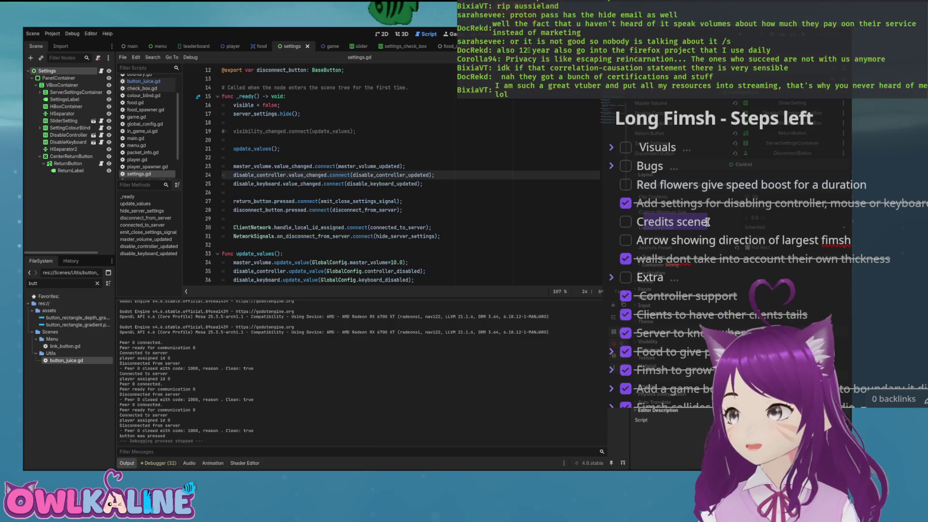
Add a new task line at the end of the Extra section, then fold Extra again.
click(612, 278)
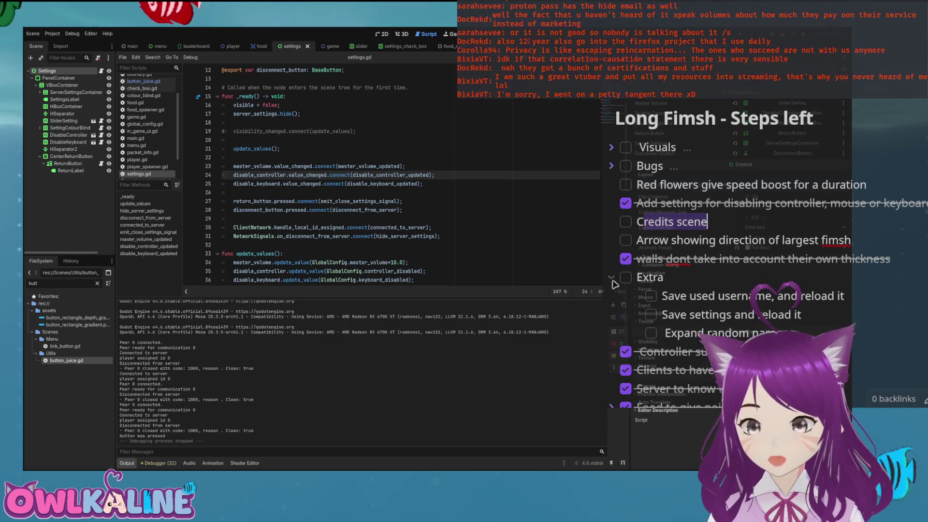
click(697, 278)
key(Return)
text(Add)
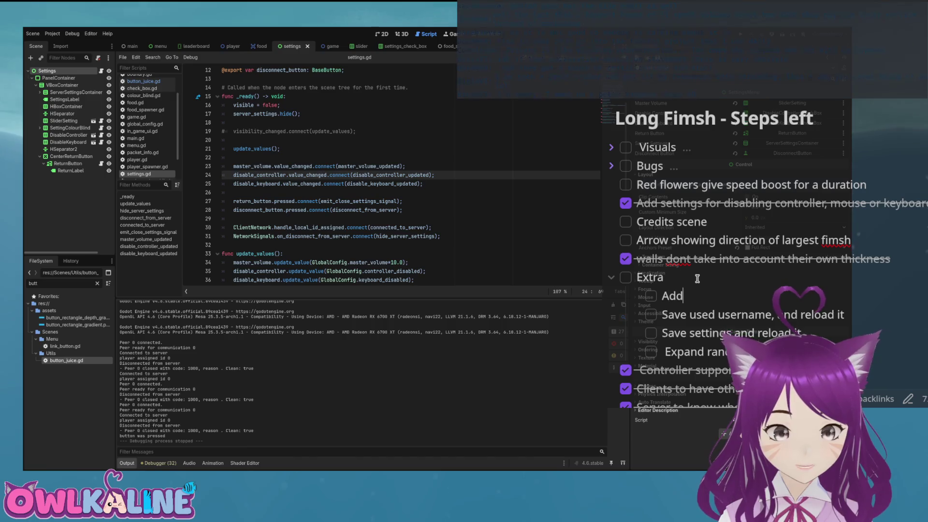
text( cute spi)
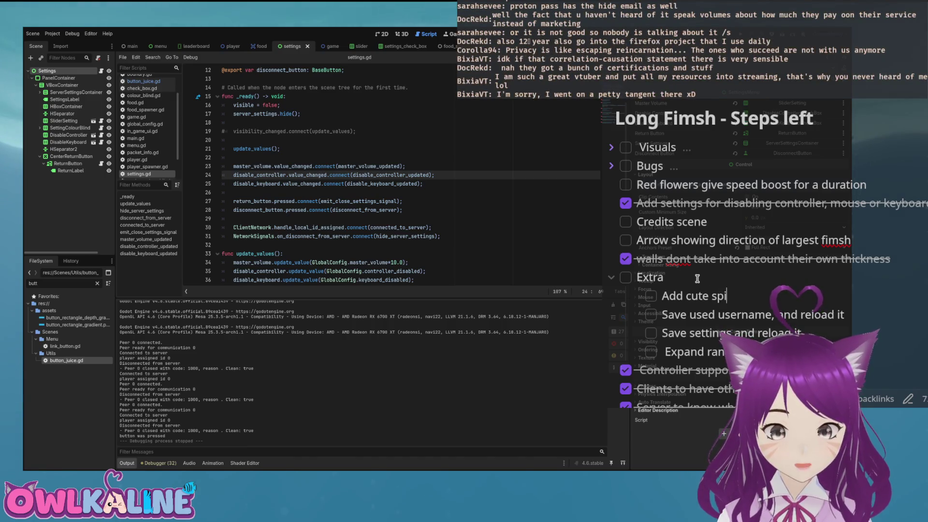
text(nny thing on menu)
click(612, 277)
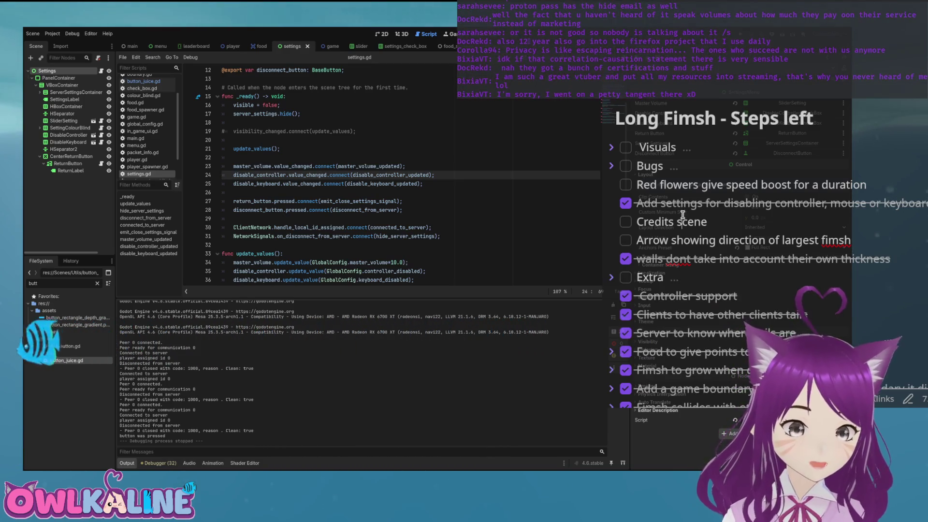
Move through the Credits and Red flowers tasks and unfold the Bugs section to show its sub-tasks.
click(706, 221)
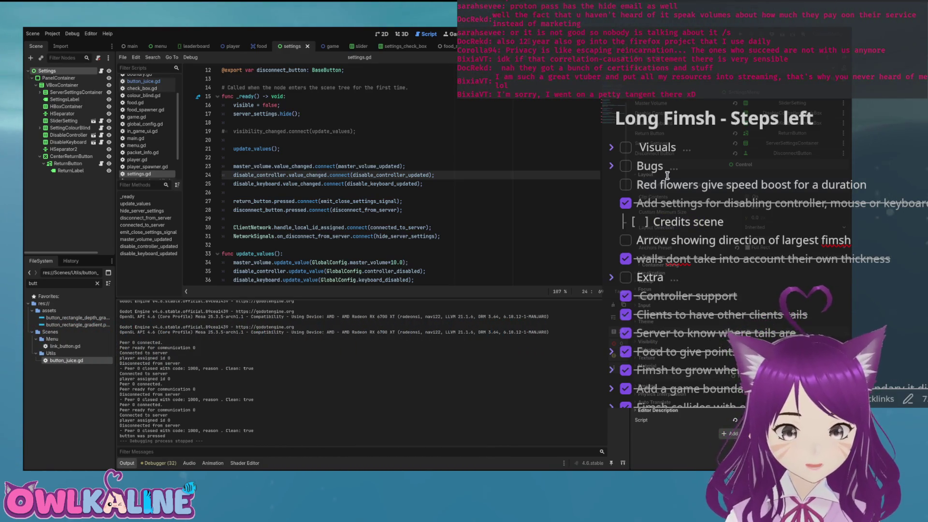
click(698, 185)
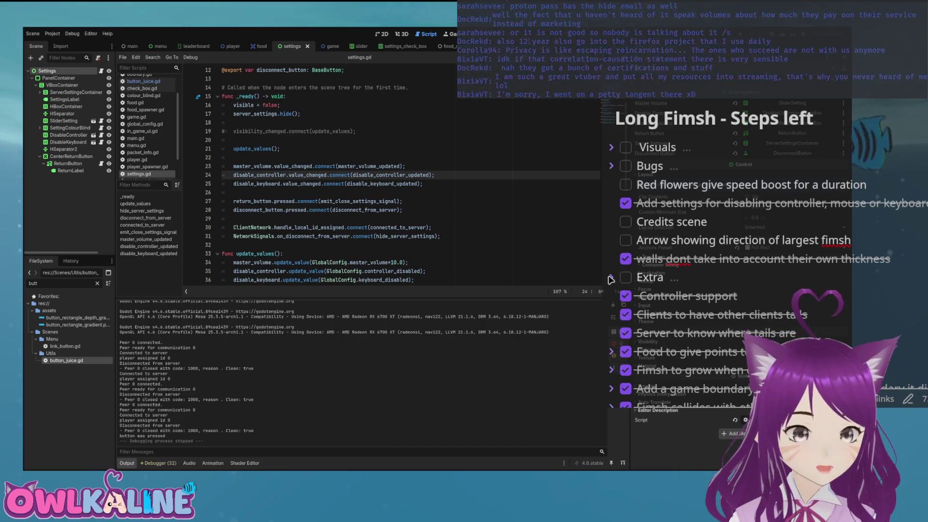
click(612, 166)
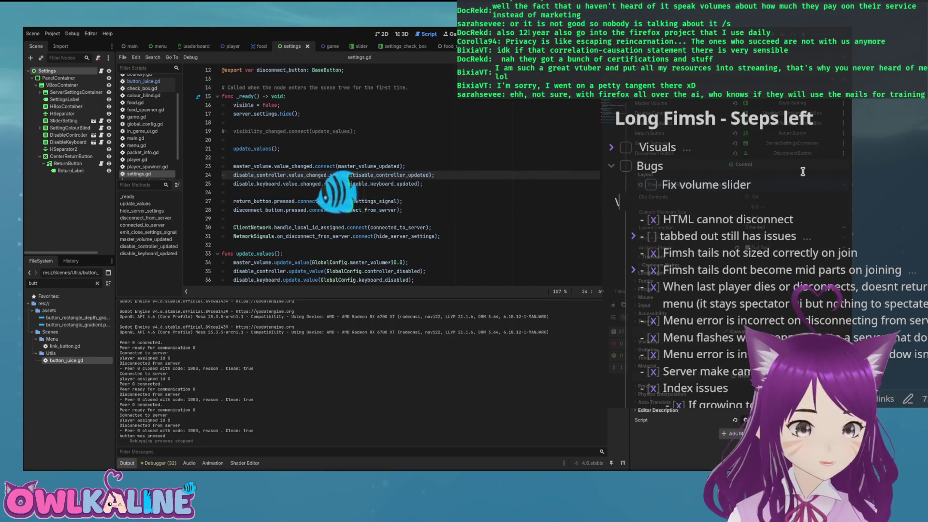
Review the 'Fix volume slider' entry and fold the Bugs section back up.
double_click(699, 183)
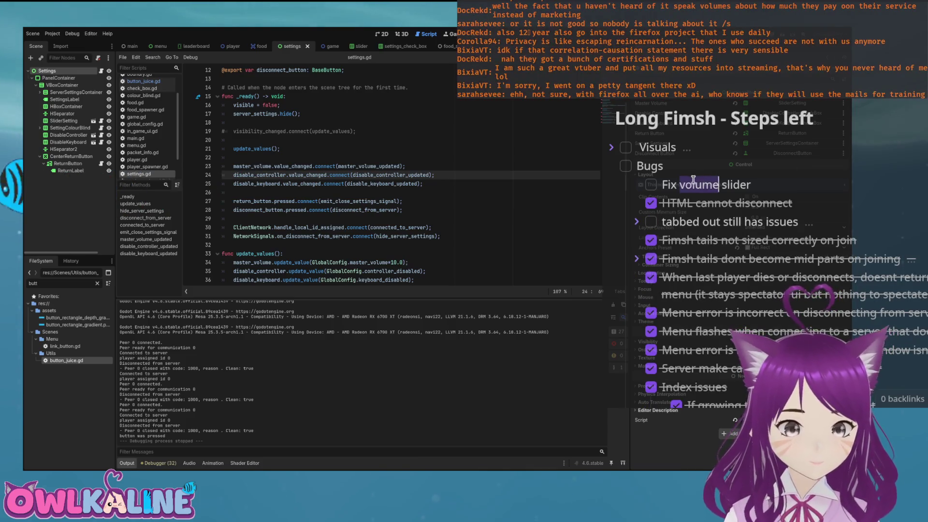
key(Up)
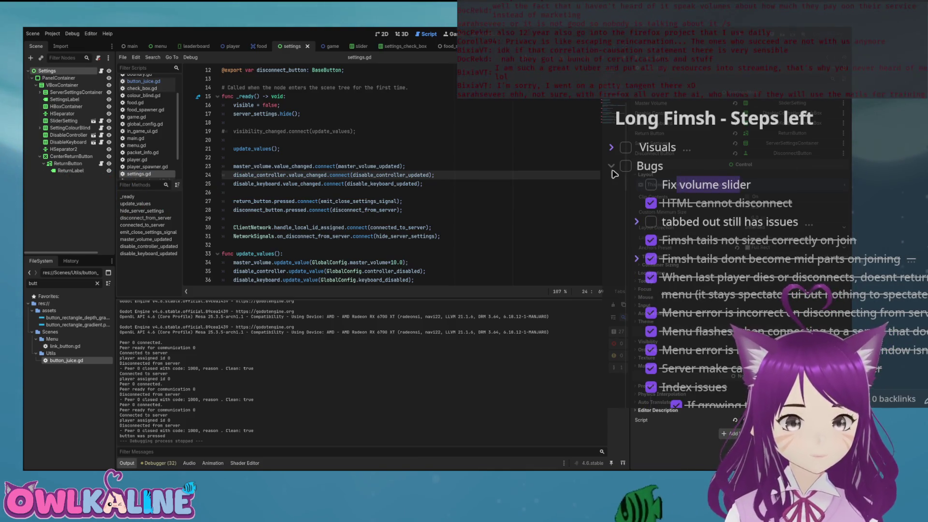
key(ctrl+shift+bracketleft)
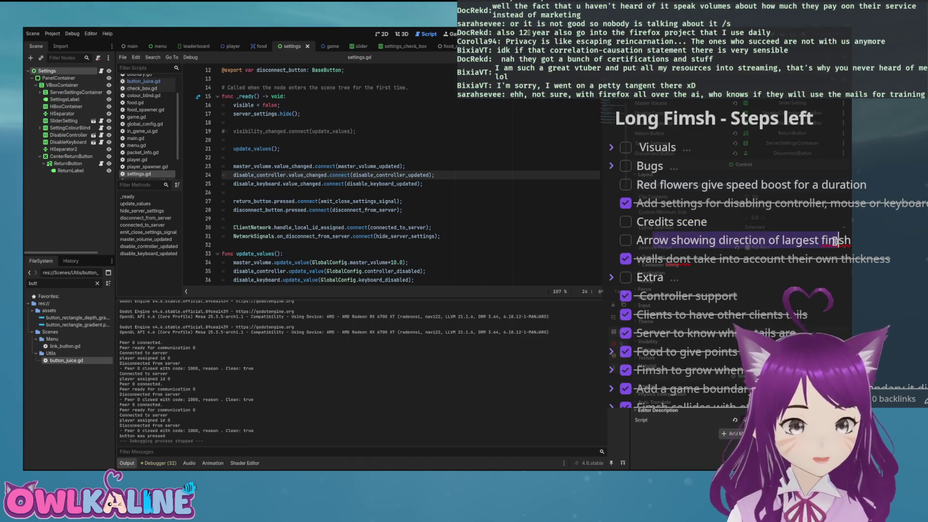
click(819, 240)
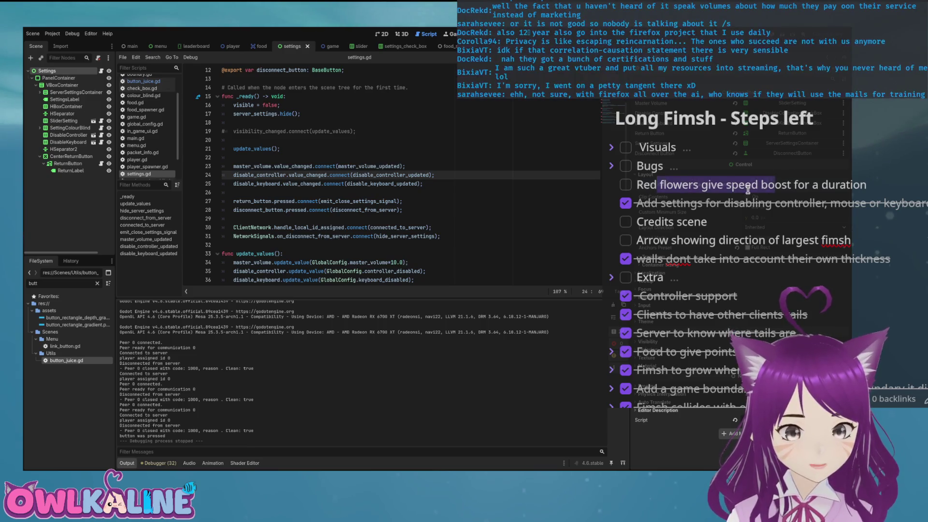
Unfold Extra to confirm 'Add cute spinny thing on menu' is listed, then fold it again.
click(696, 183)
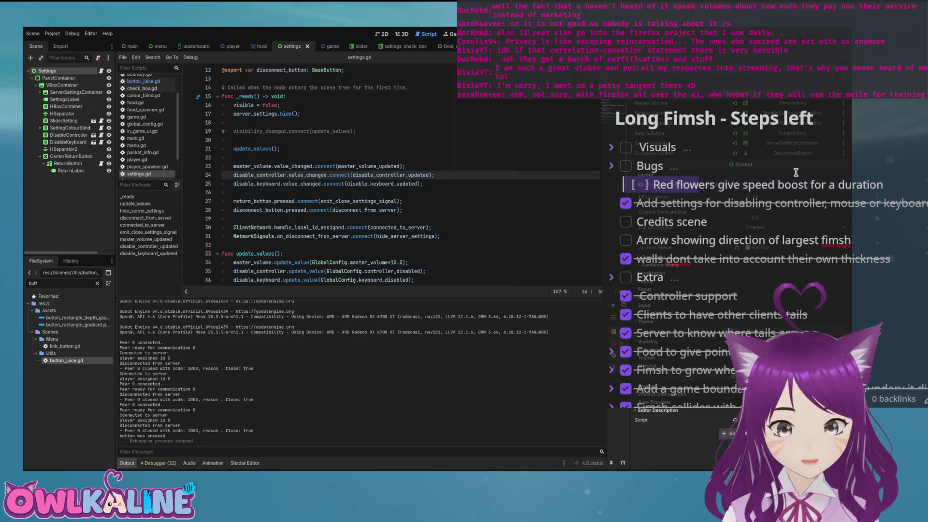
click(759, 184)
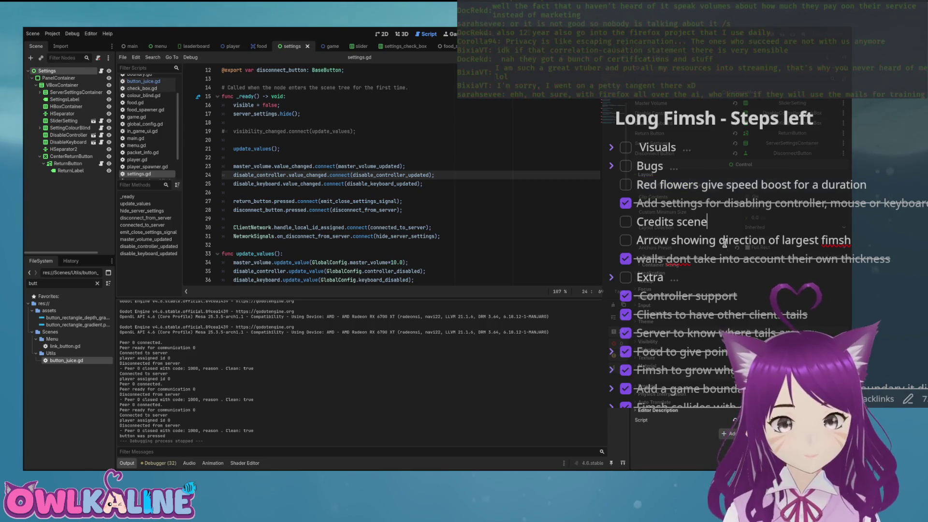
key(Down)
key(Down)
click(611, 277)
scroll(612, 253, down, 2)
scroll(612, 254, up, 2)
scroll(612, 232, down, 1)
scroll(612, 233, up, 1)
scroll(612, 254, up, 1)
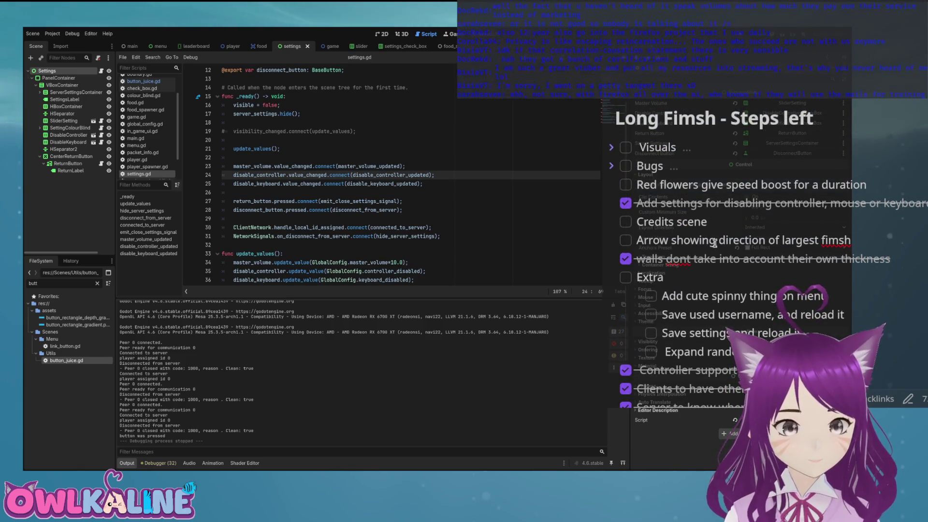
click(611, 278)
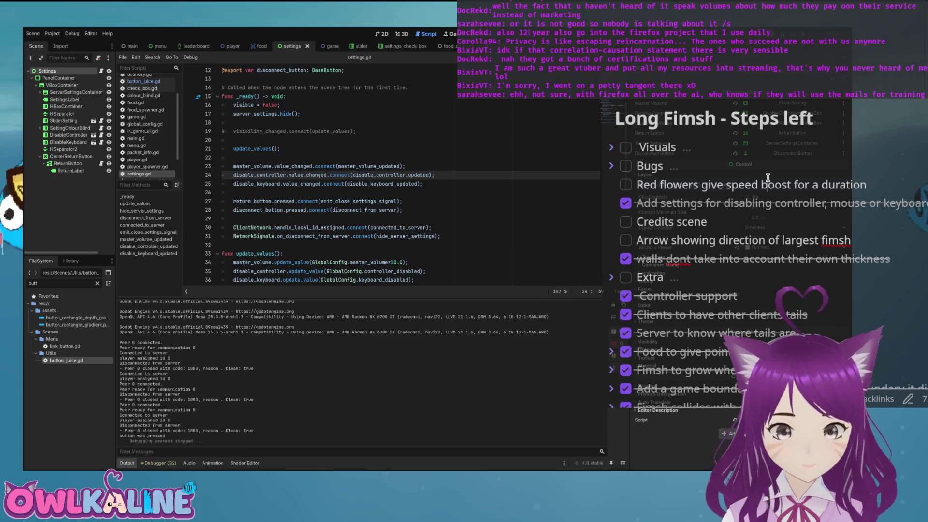
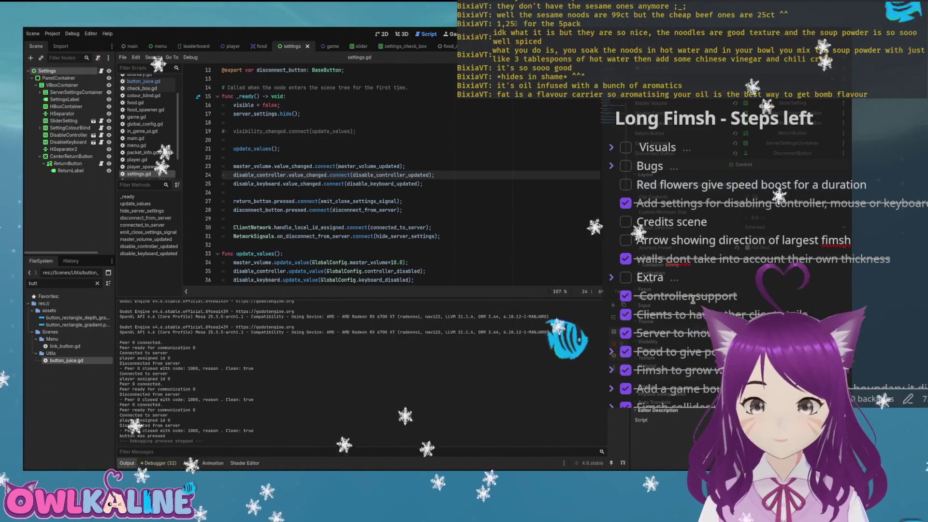
Finish editing the Red flowers task note and switch from the settings script to the food scene.
drag(643, 183, 701, 185)
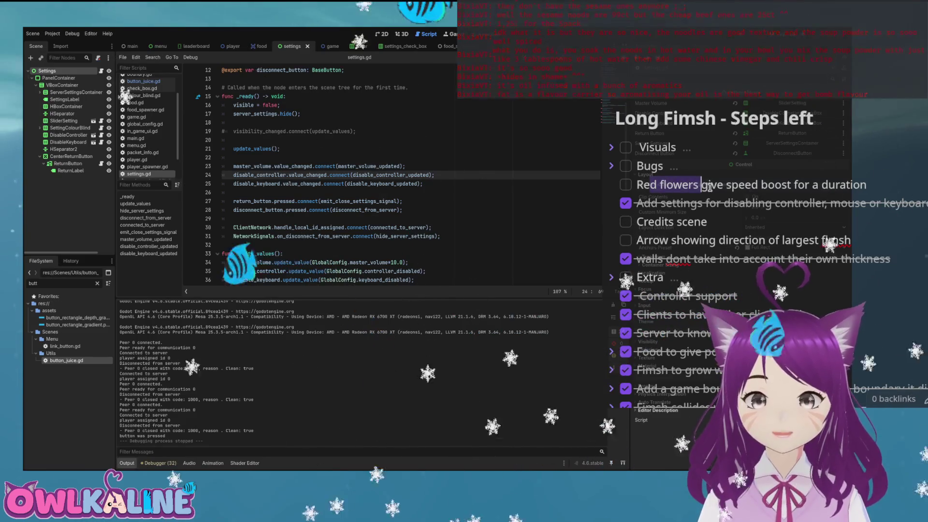
click(666, 242)
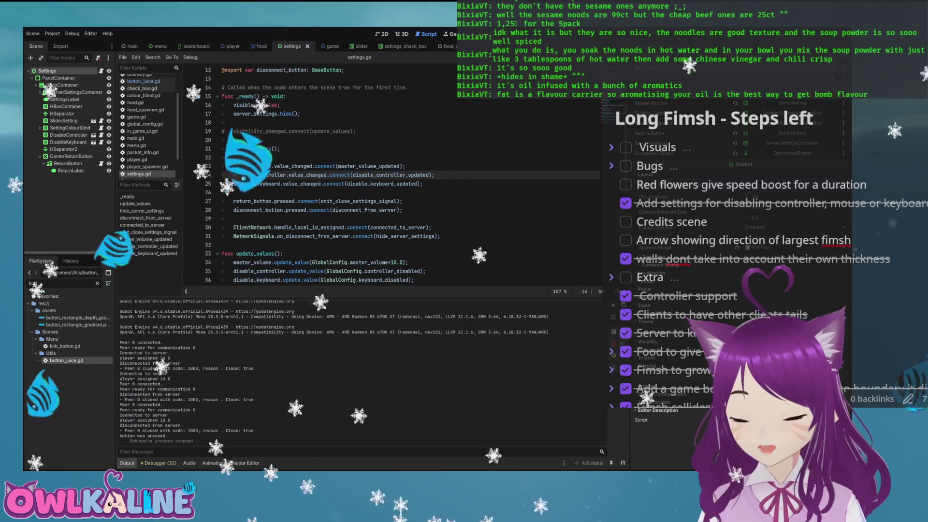
click(775, 185)
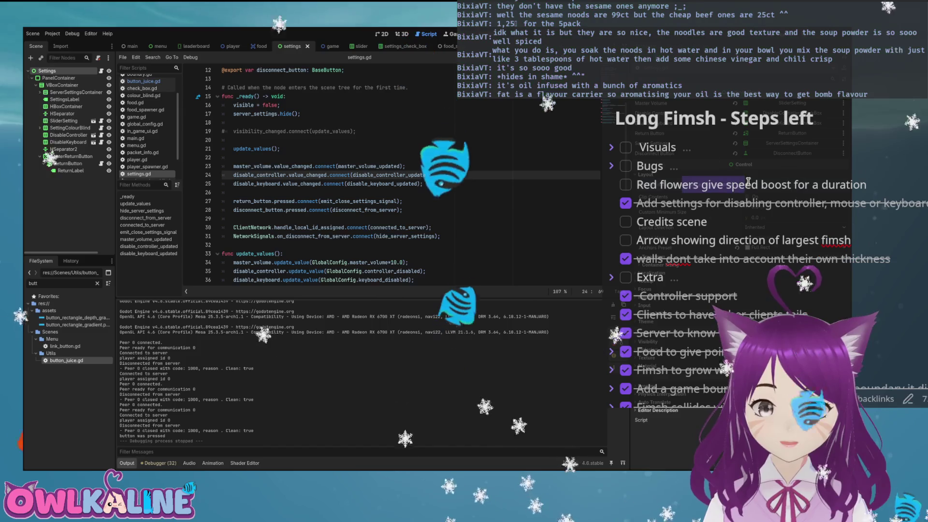
click(329, 87)
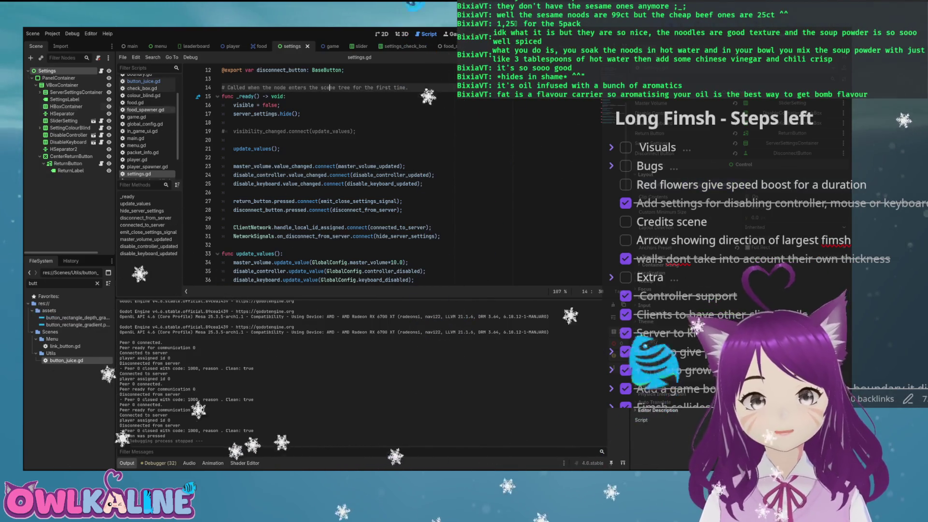
click(259, 46)
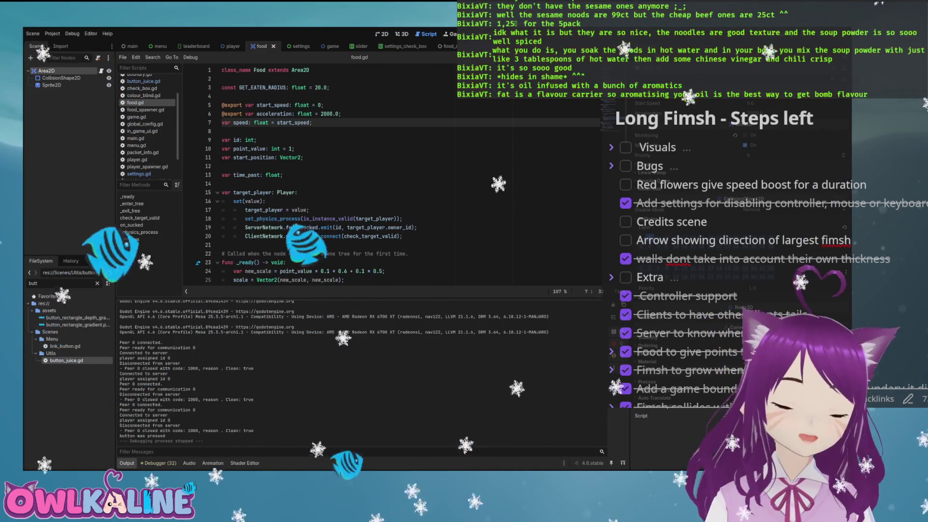
Check the SPAWN_FOOD entry in packet_info.gd's PACKET_TYPE enum, then return to food.gd.
key(BackSpace)
key(BackSpace)
key(BackSpace)
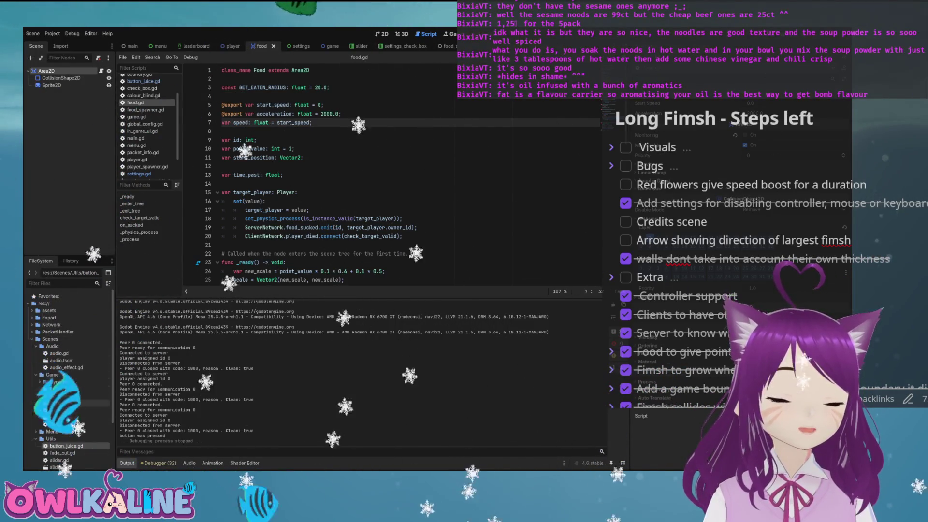
click(58, 332)
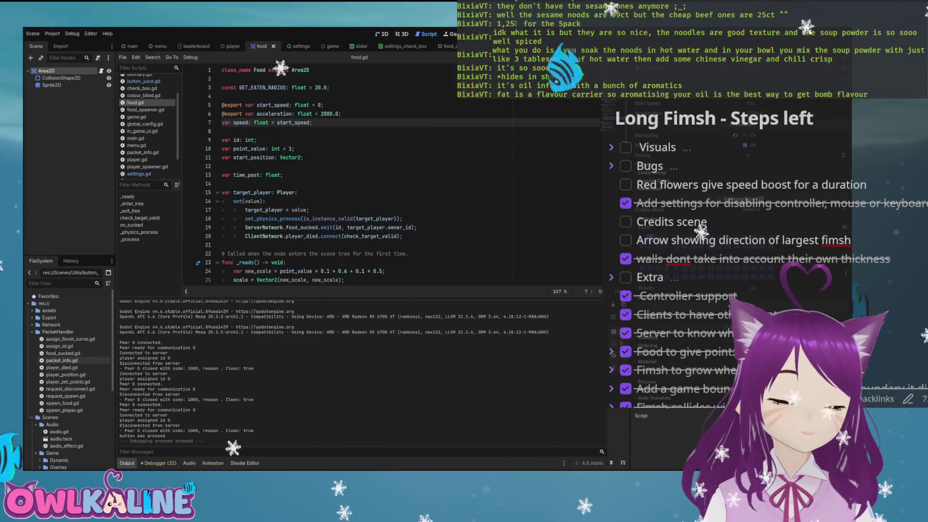
double_click(61, 360)
click(240, 218)
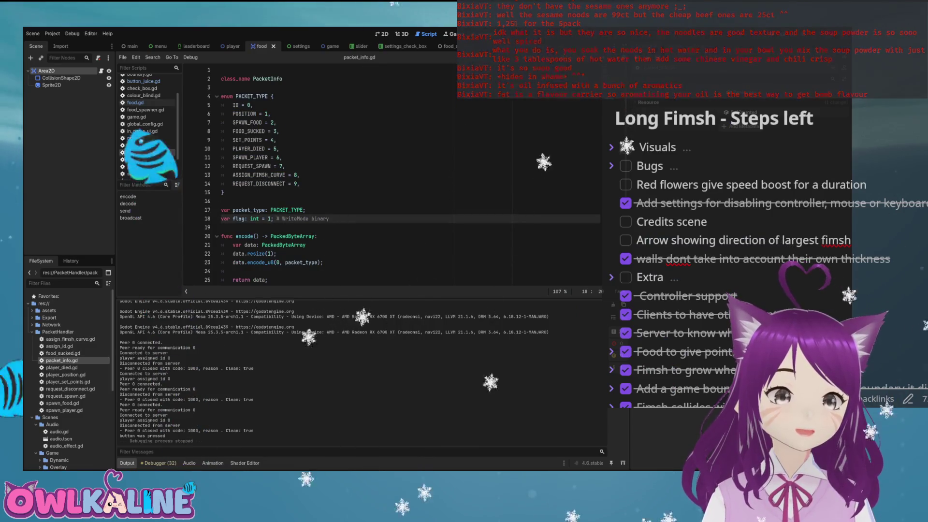
click(252, 166)
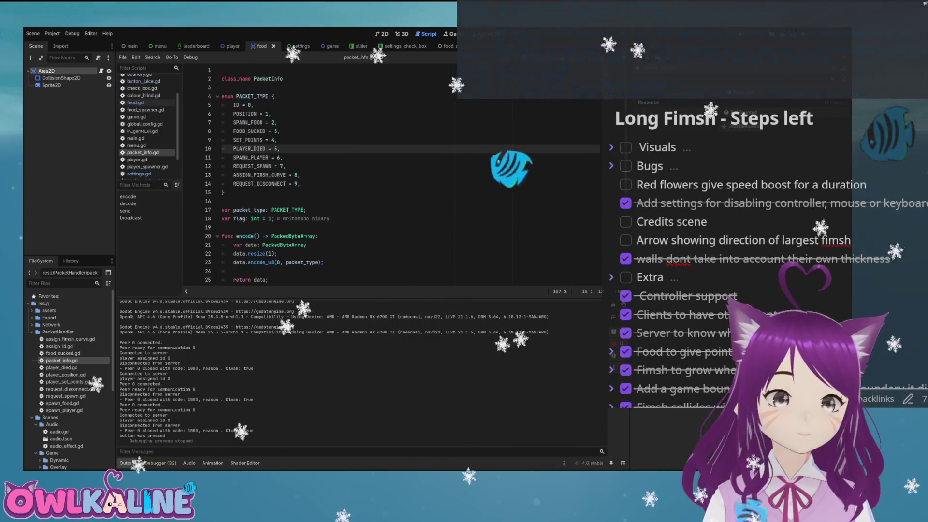
double_click(248, 122)
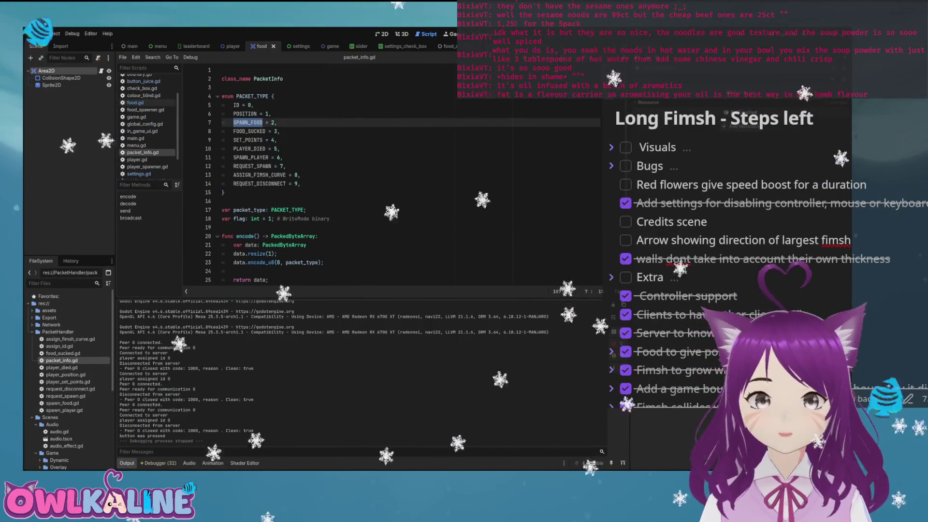
click(134, 103)
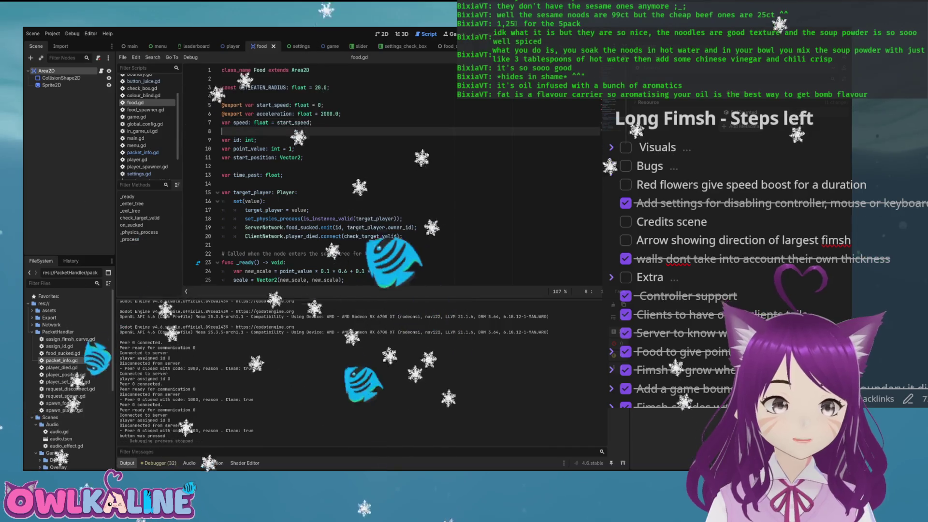
Write 'enum FOOD_TYPE { GREEN = 0, SPEED = 1, };' below the GET_EATEN_RADIUS constant.
key(Return)
key(Return)
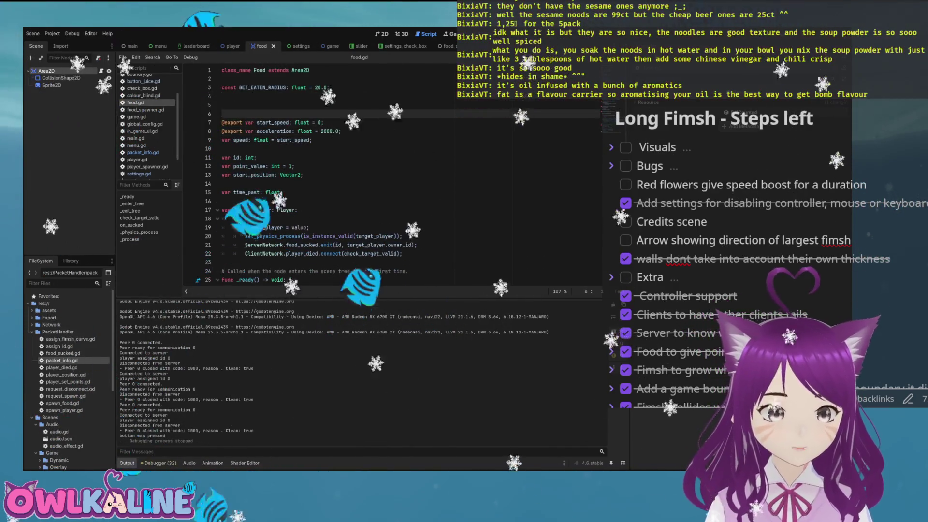
text(enum FOO)
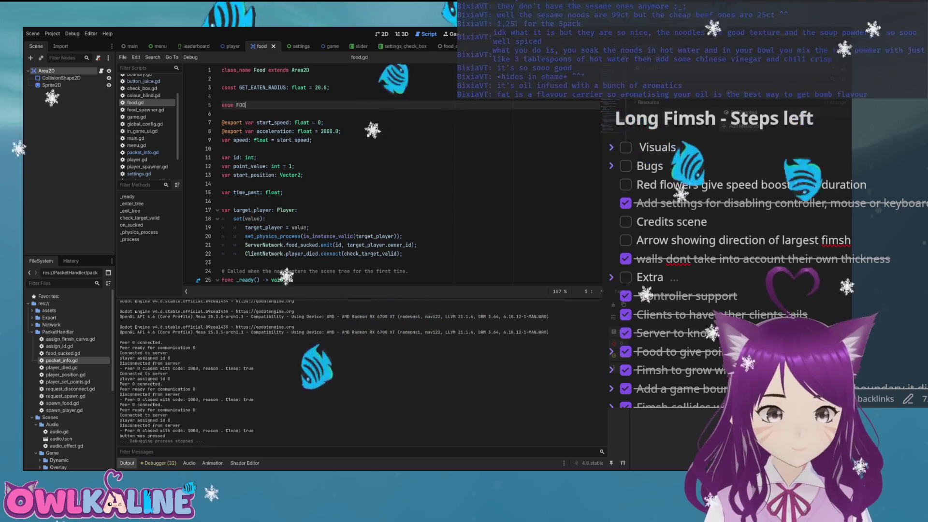
text(D_TYPE {)
key(Return)
text(GREEN = 0)
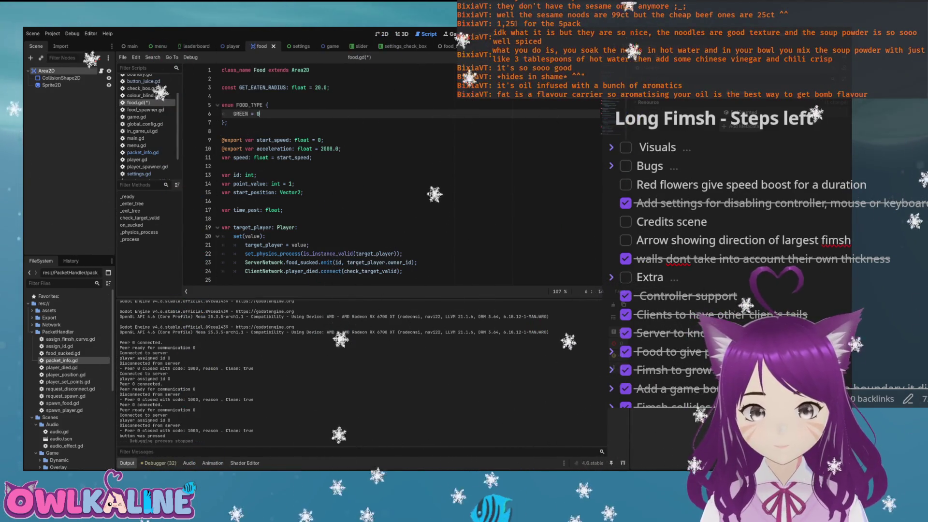
text(,)
key(Return)
text(SPEE)
key(BackSpace)
key(BackSpace)
key(BackSpace)
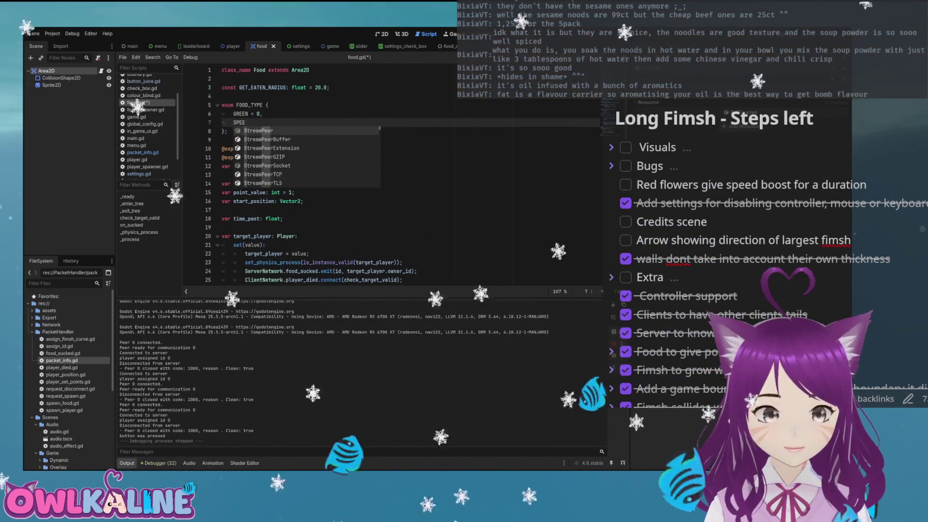
text(D = 1,)
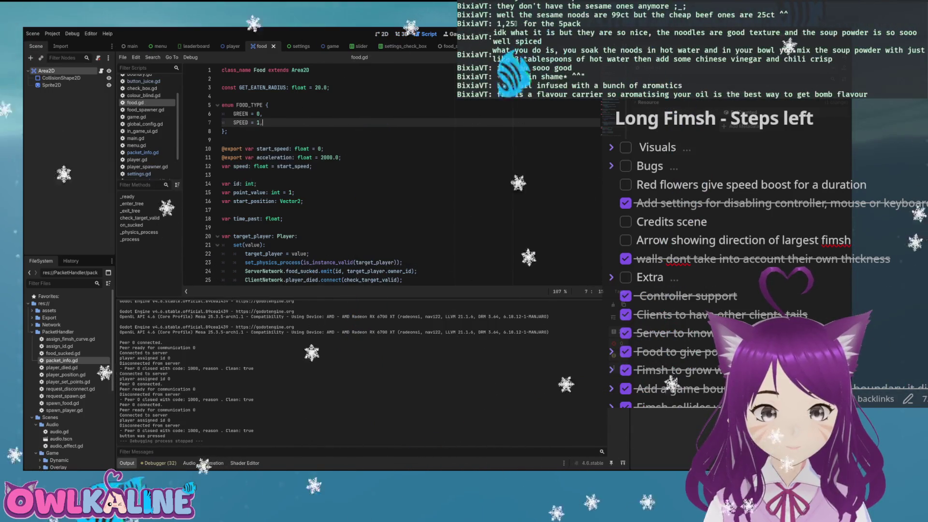
key(Up)
key(Up)
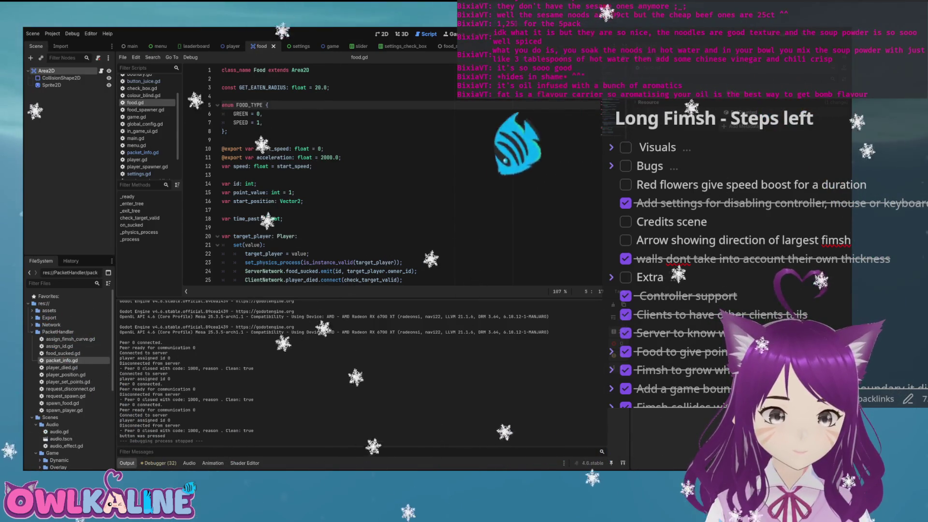
scroll(392, 174, down, 4)
scroll(392, 174, down, 3)
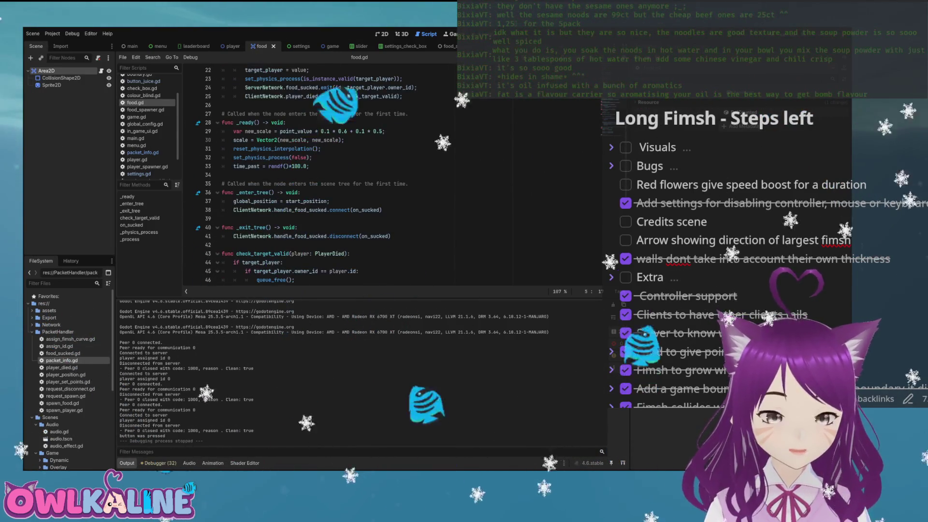
scroll(392, 174, up, 2)
scroll(392, 174, up, 5)
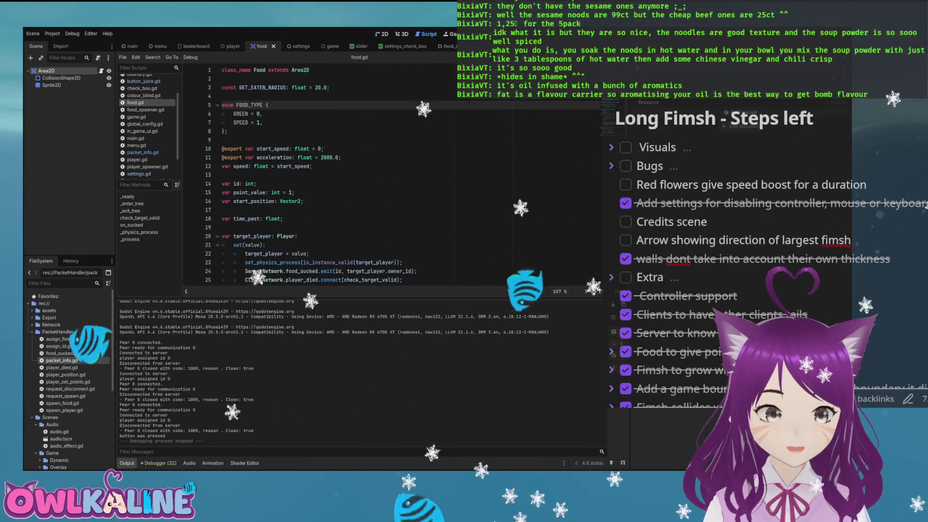
key(Down)
key(Down)
key(Down)
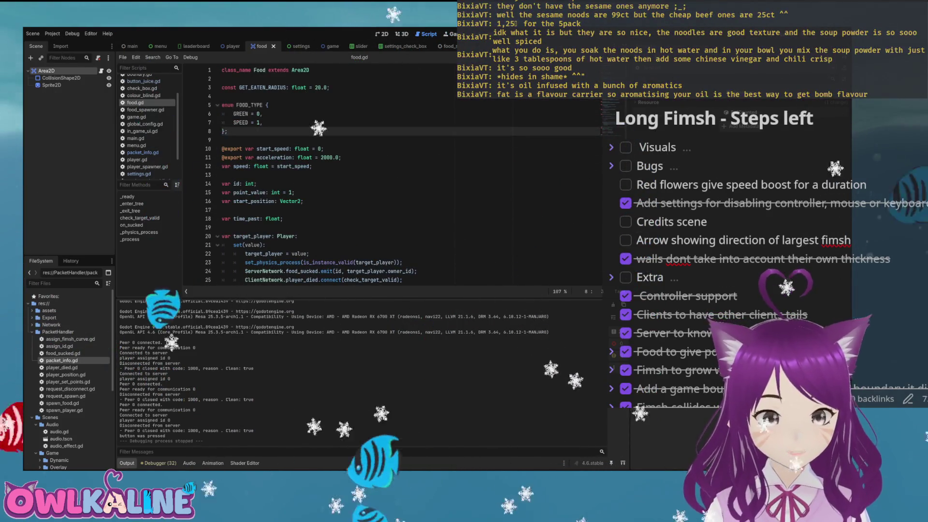
key(Down)
key(Down)
key(Down)
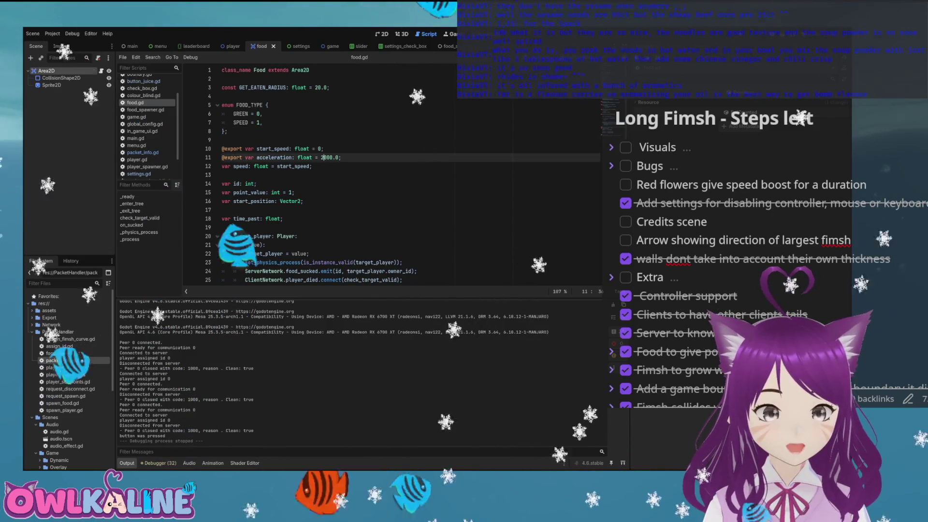
key(Return)
key(Return)
key(Return)
key(Up)
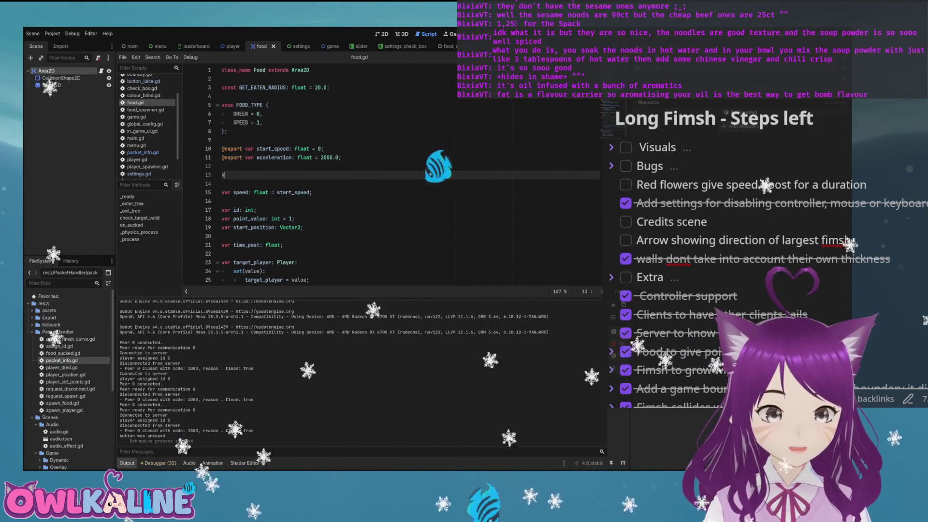
text(export var)
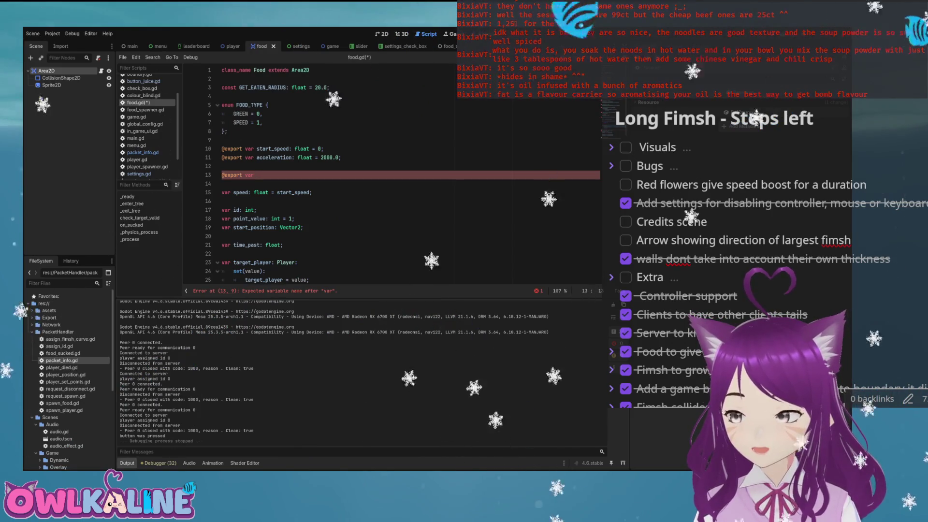
text( speed_texture:)
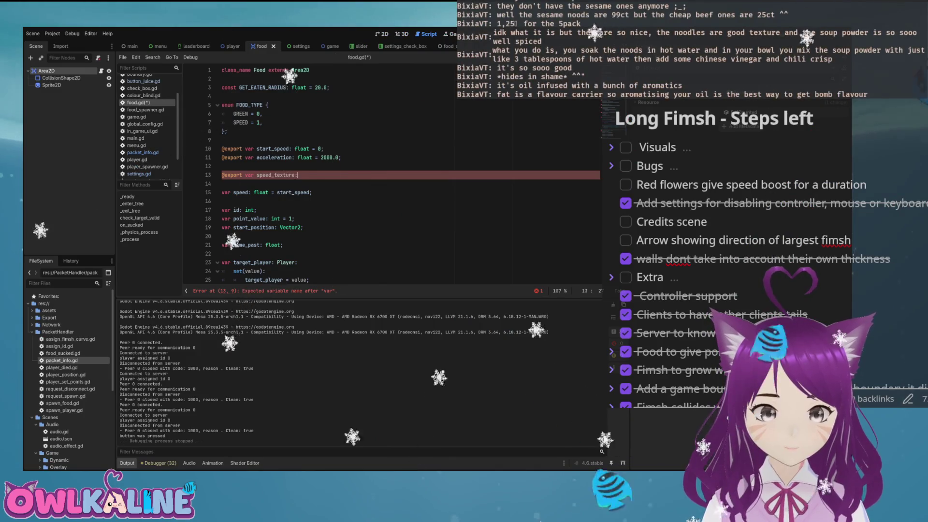
text( Te)
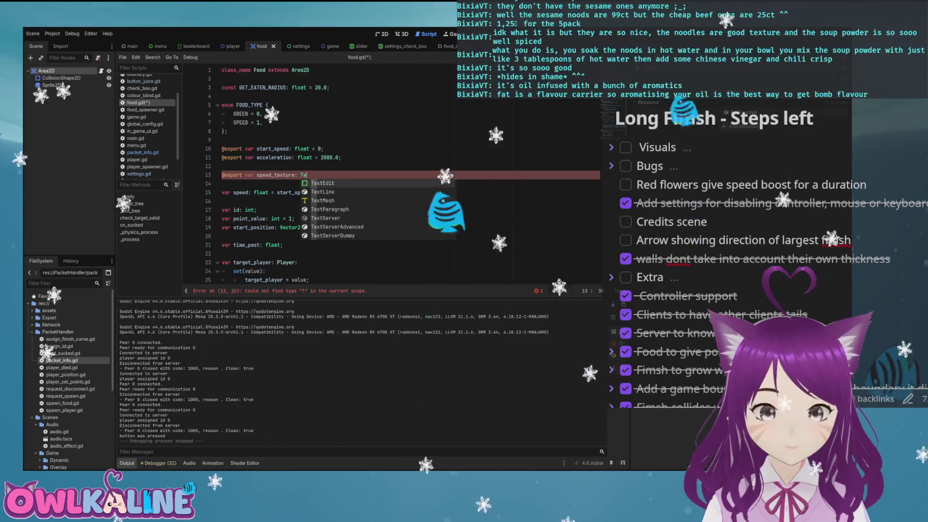
text(xtur)
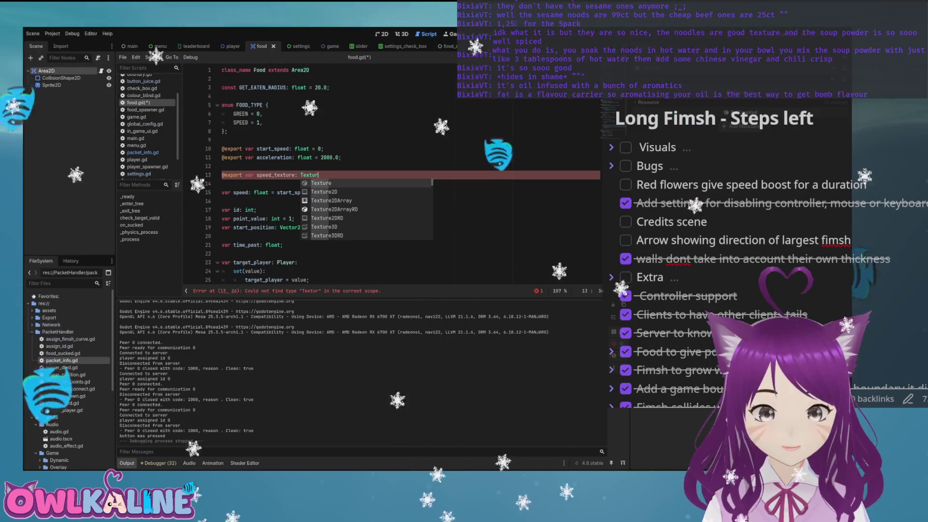
key(BackSpace)
key(BackSpace)
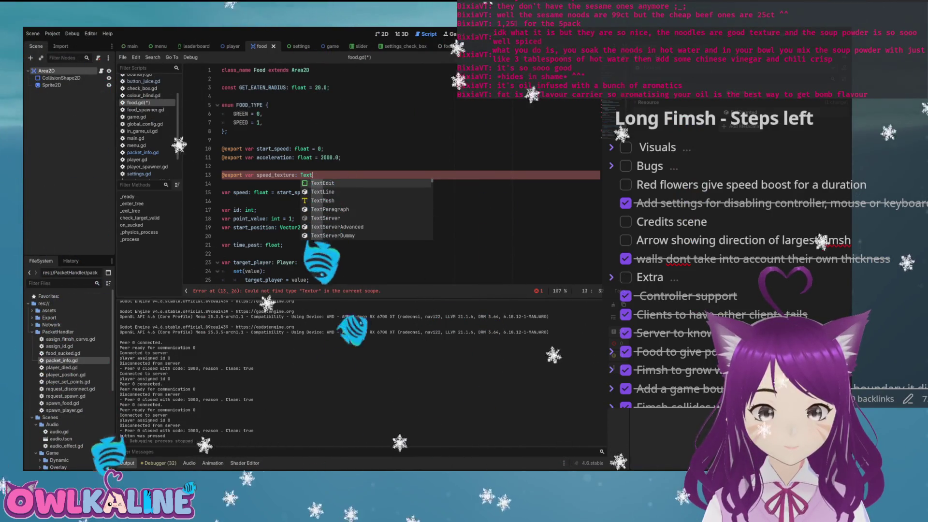
text(t)
key(BackSpace)
text(ure;)
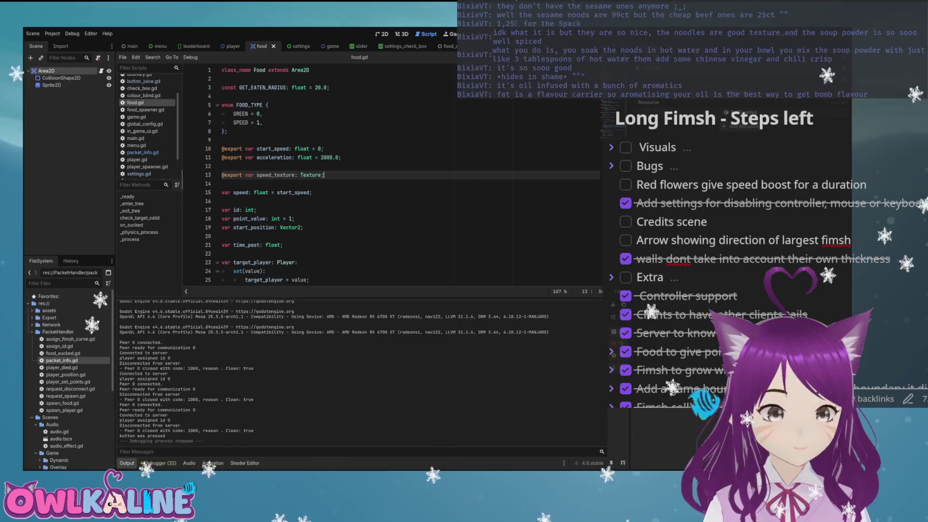
Assign assets/fasta_fimshfood_32.png to the Area2D's Speed Texture property.
click(47, 70)
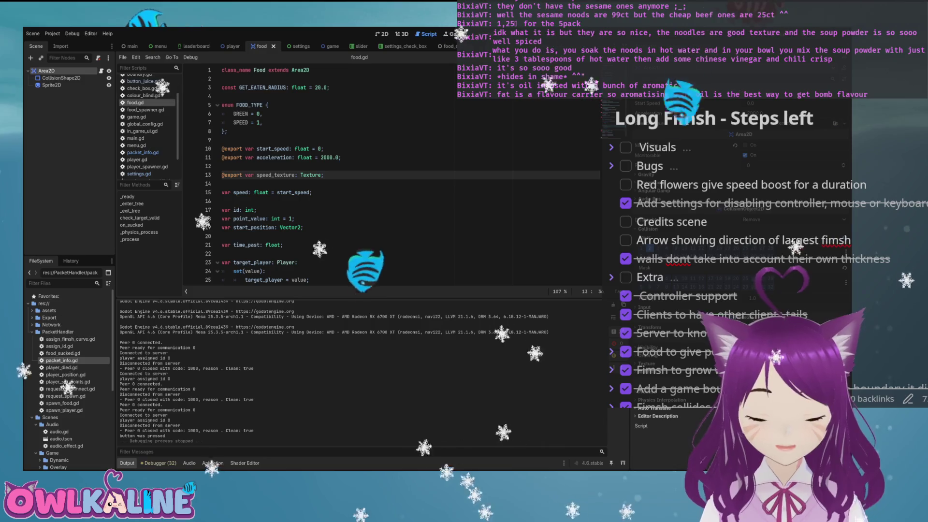
click(48, 310)
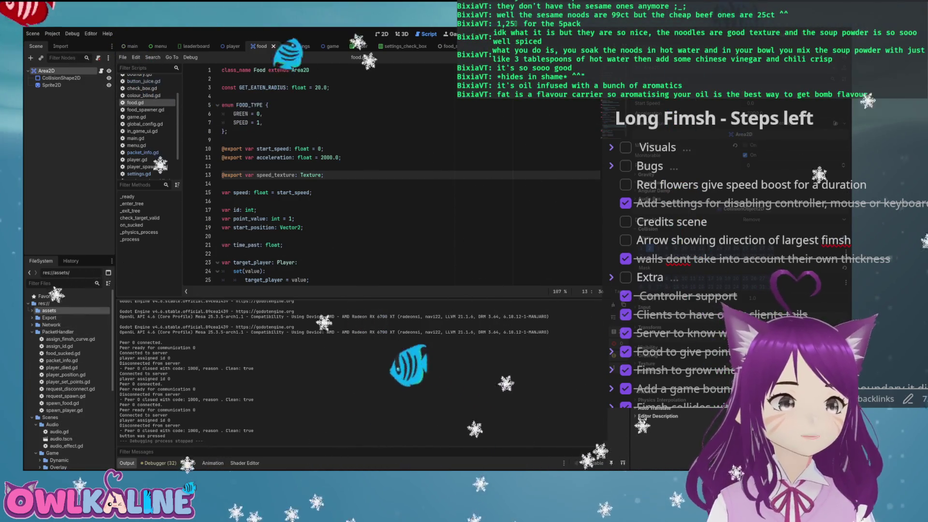
double_click(49, 311)
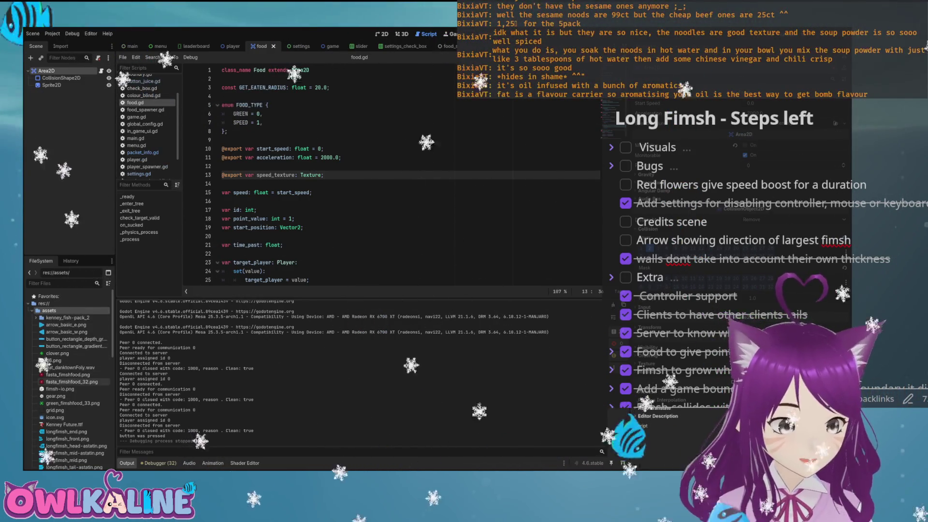
drag(69, 382, 726, 196)
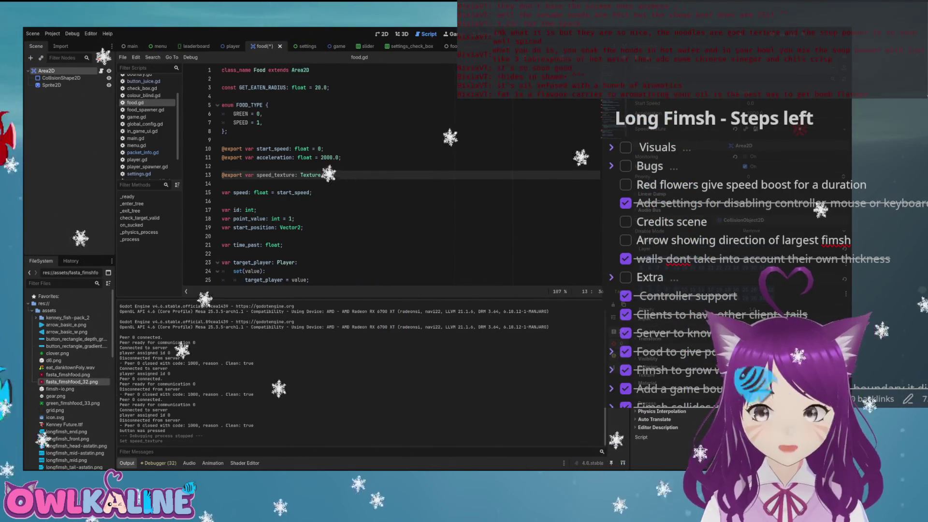
Save, discard an unfinished if line, and declare 'var food_type: FOOD_TYPE = FOOD_TYPE.GREEN'.
key(ctrl+s)
scroll(406, 174, down, 4)
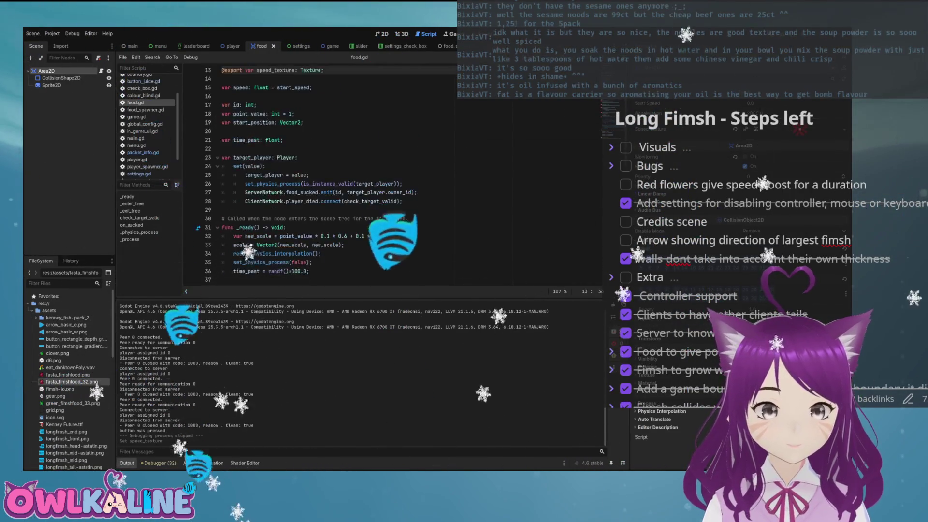
scroll(244, 245, down, 2)
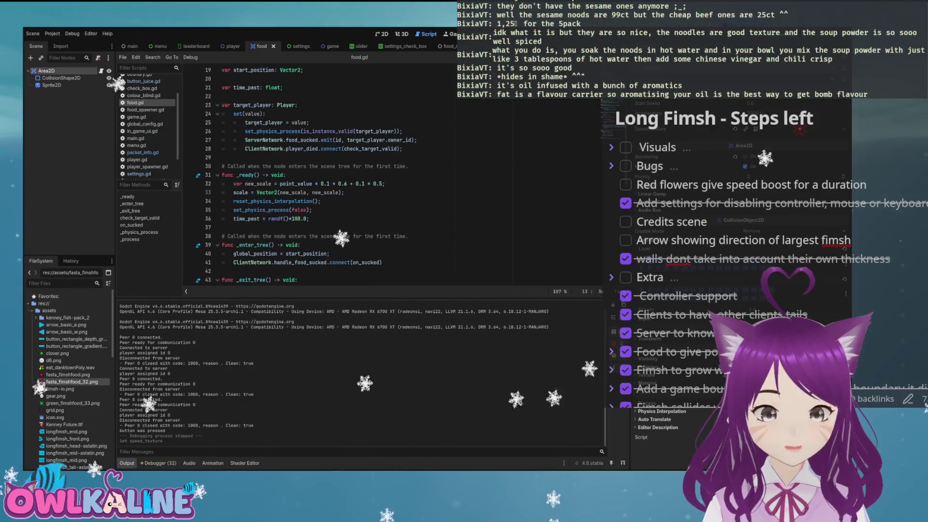
key(Return)
key(Return)
text(if)
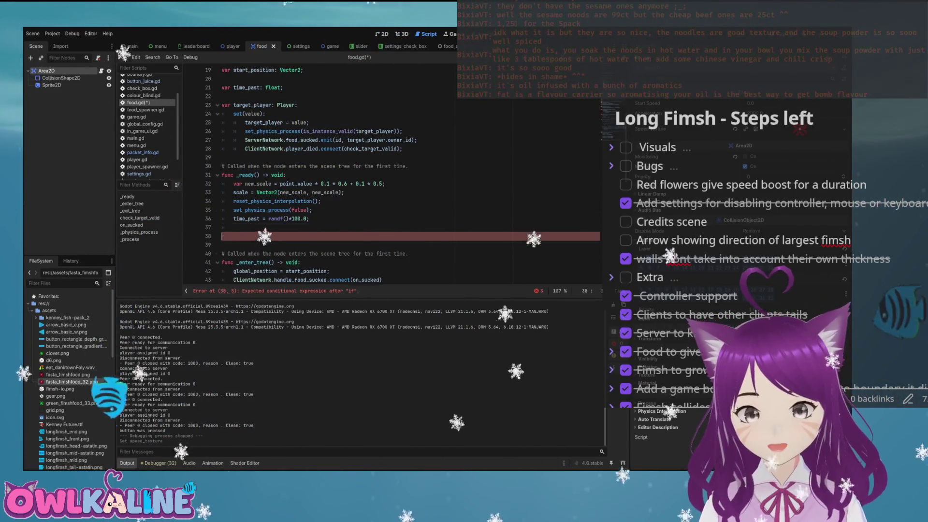
key(BackSpace)
key(BackSpace)
scroll(392, 175, up, 6)
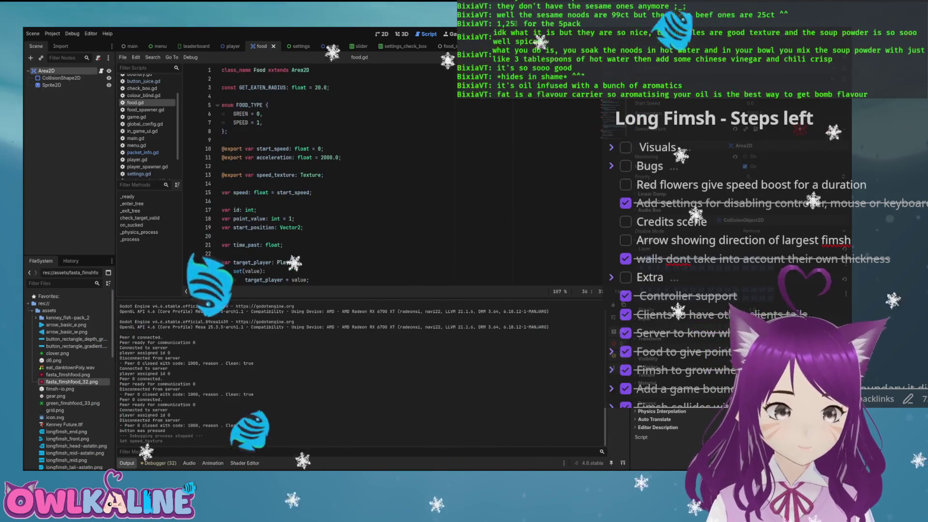
key(Down)
key(Down)
key(Down)
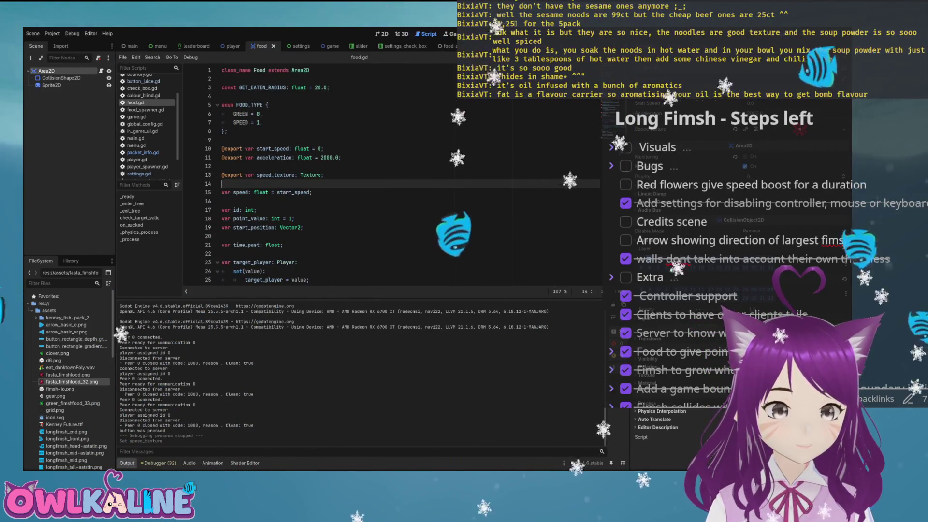
key(Return)
text(var food_type: FOOD)
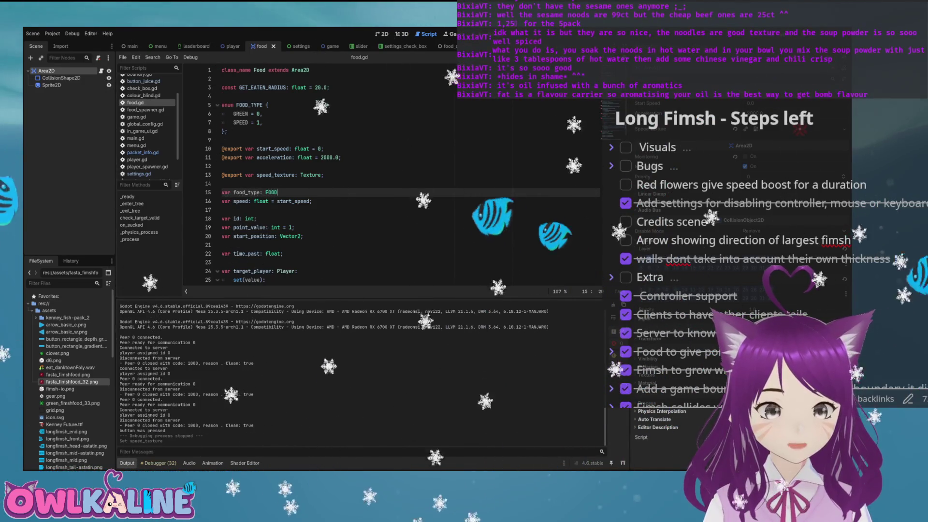
text(_TYPE = FOOD_TYPE.GREEN;)
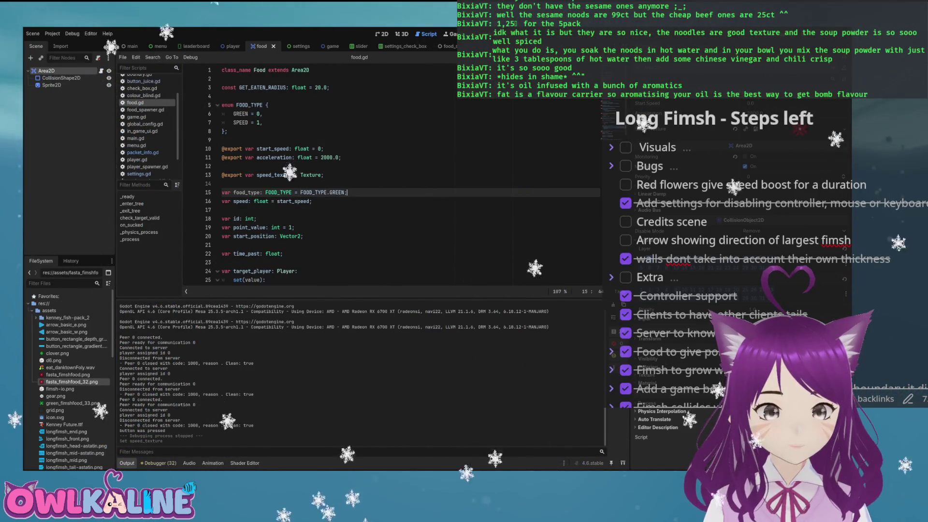
scroll(406, 174, down, 3)
scroll(406, 175, down, 3)
scroll(407, 174, down, 2)
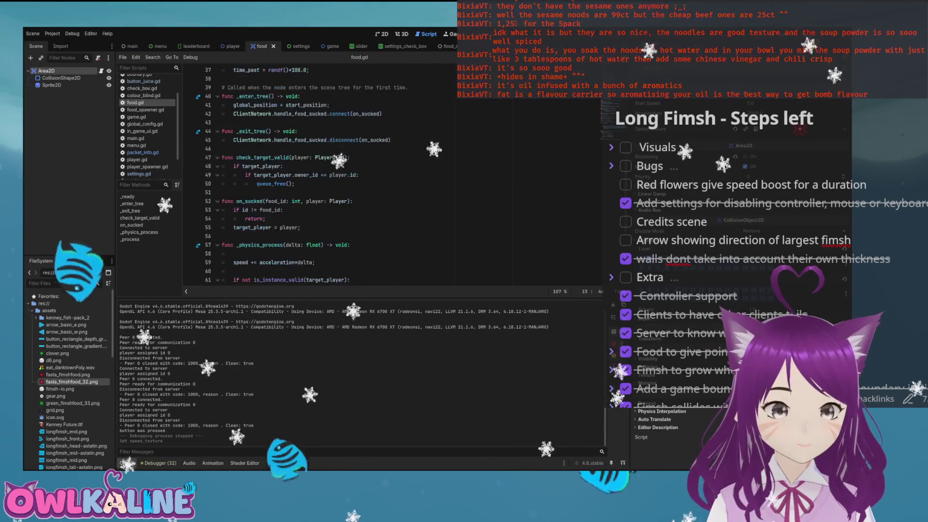
End _ready with 'if food_type == FOOD_TYPE.SPEED:' and a commented-out 'sprite.' body.
click(341, 166)
key(Down)
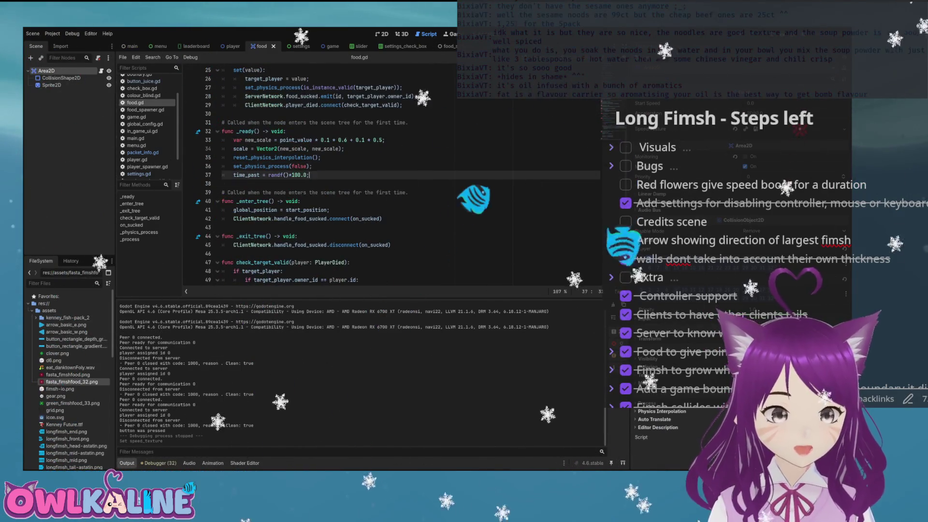
key(Return)
text(if F)
key(Return)
text(== FOOD)
key(Return)
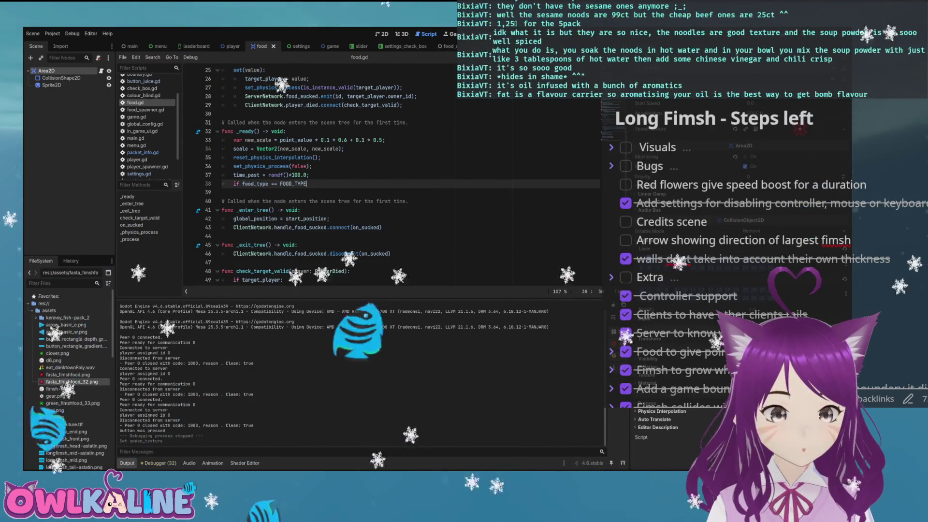
text(.S)
key(Return)
text(:)
key(Return)
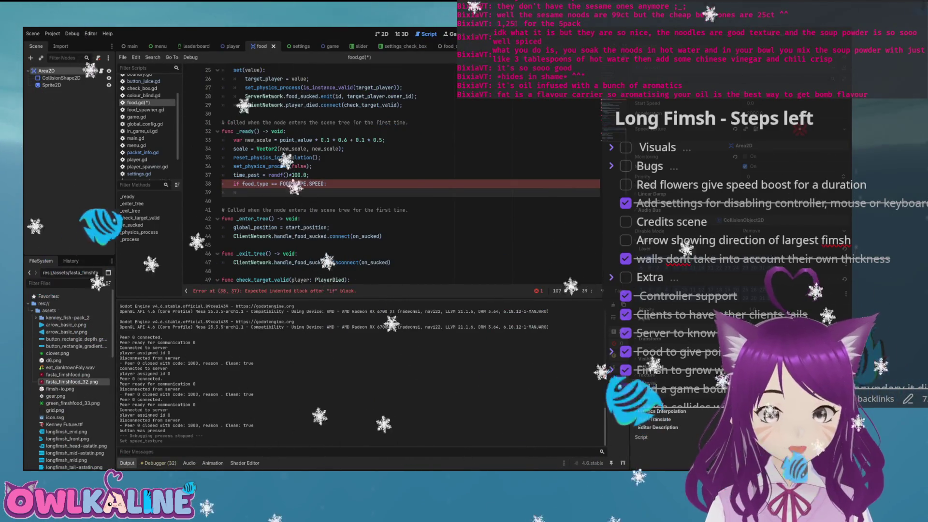
text(sprite.)
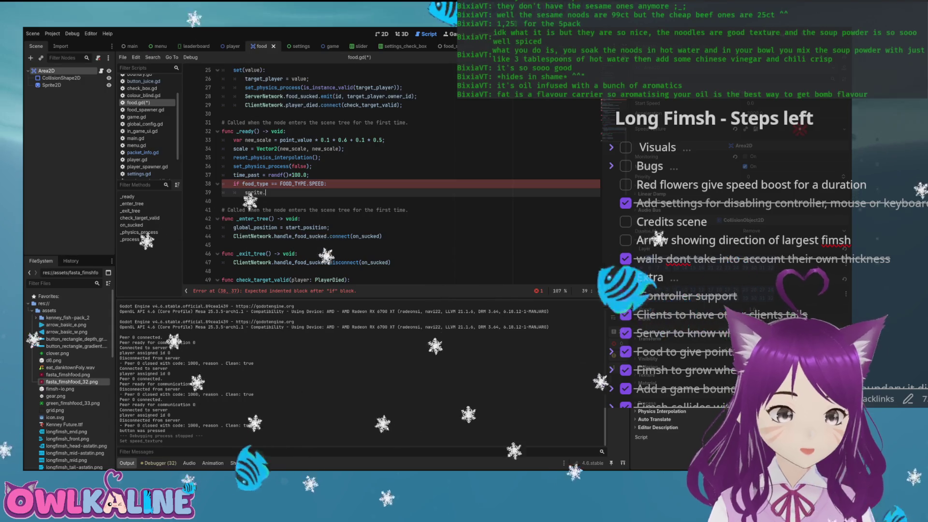
scroll(407, 181, up, 1)
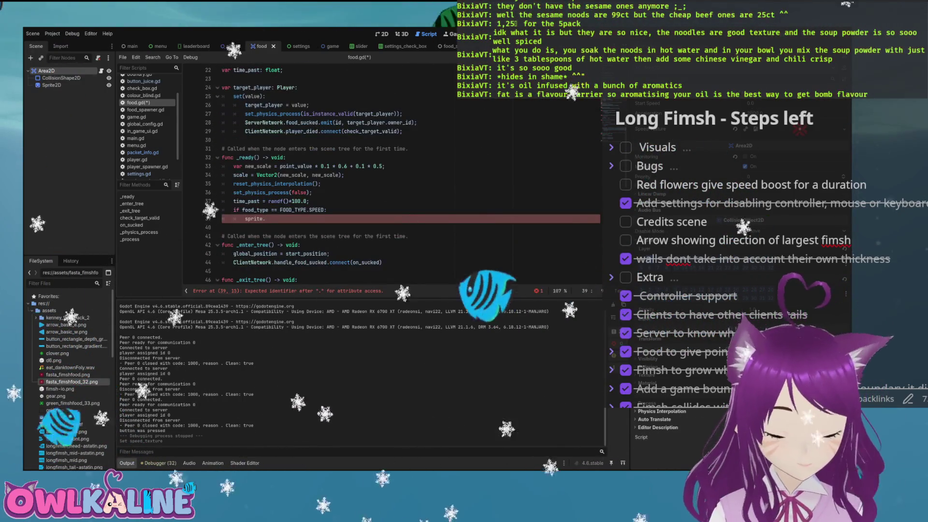
text(@)
key(BackSpace)
text(#)
key(Up)
key(Up)
key(Up)
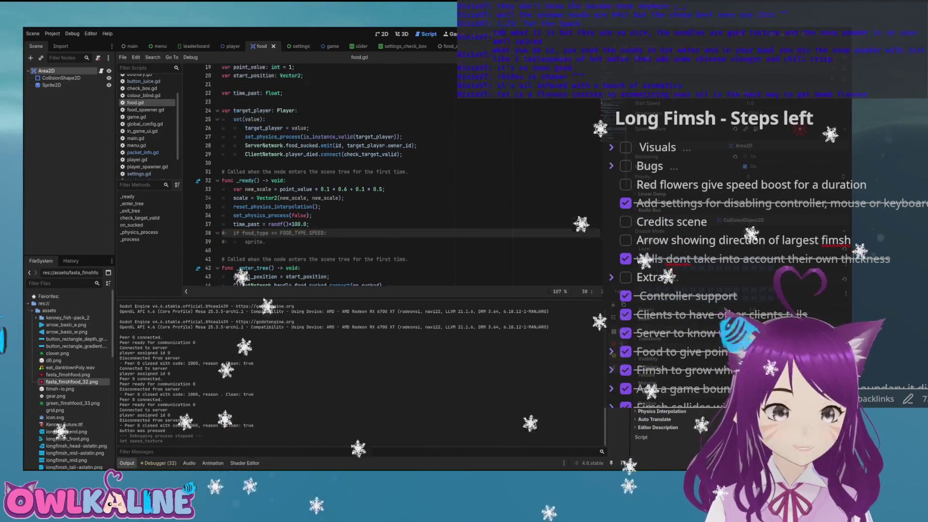
key(Down)
key(Down)
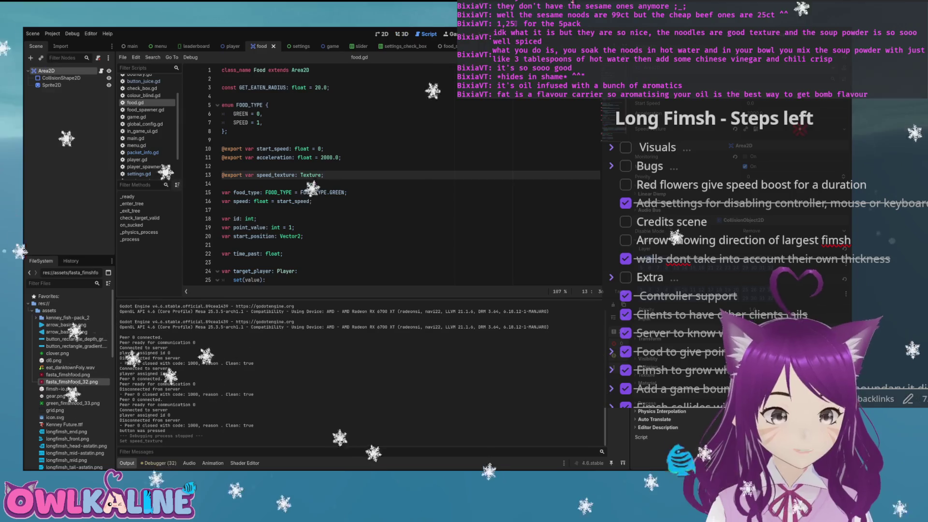
text(@export )
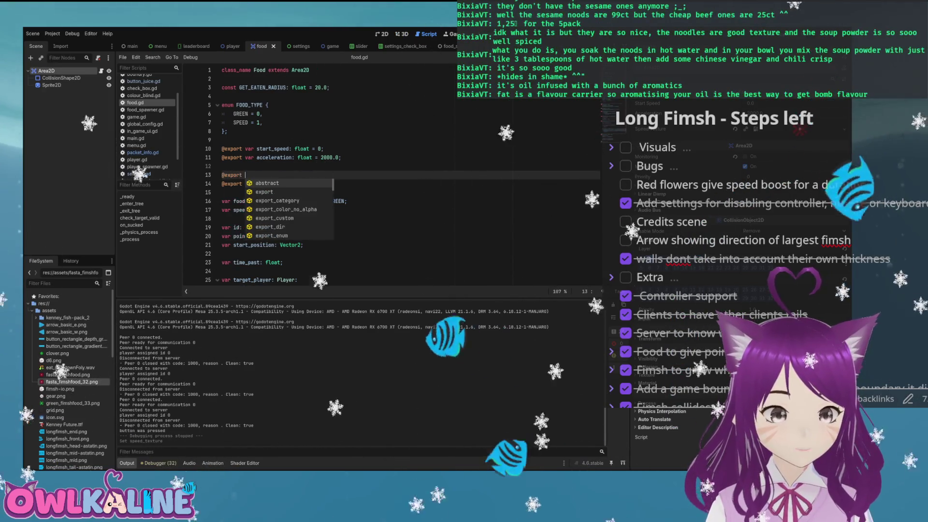
text(var sprite: Sprite2D;)
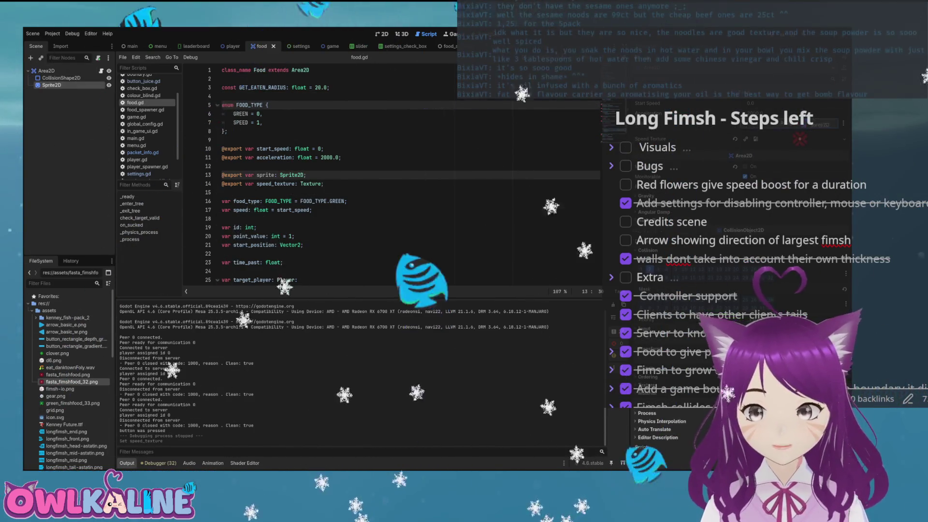
key(Up)
scroll(392, 174, down, 3)
scroll(391, 174, down, 3)
scroll(392, 174, down, 2)
drag(234, 122, 265, 131)
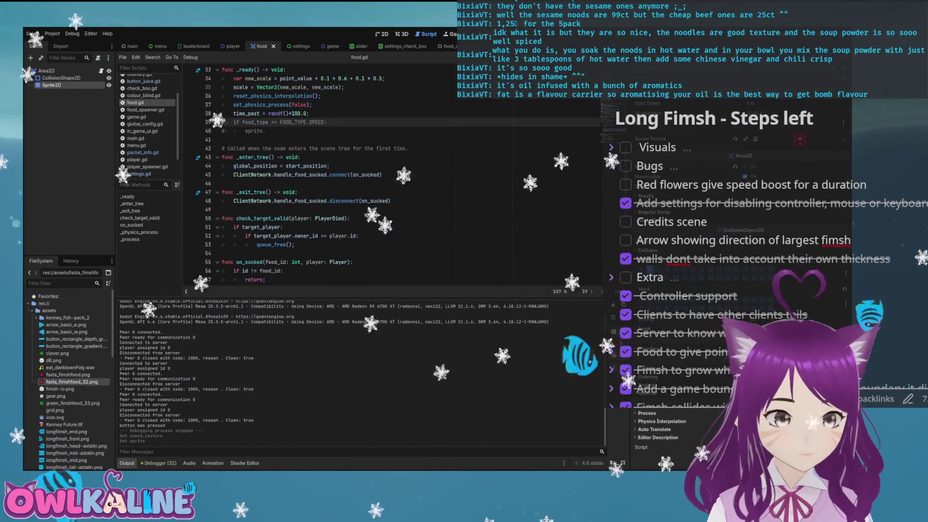
Uncomment the check as 'sprite.texture = speed_texture', default food_type to SPEED, and run the game.
key(ctrl+k)
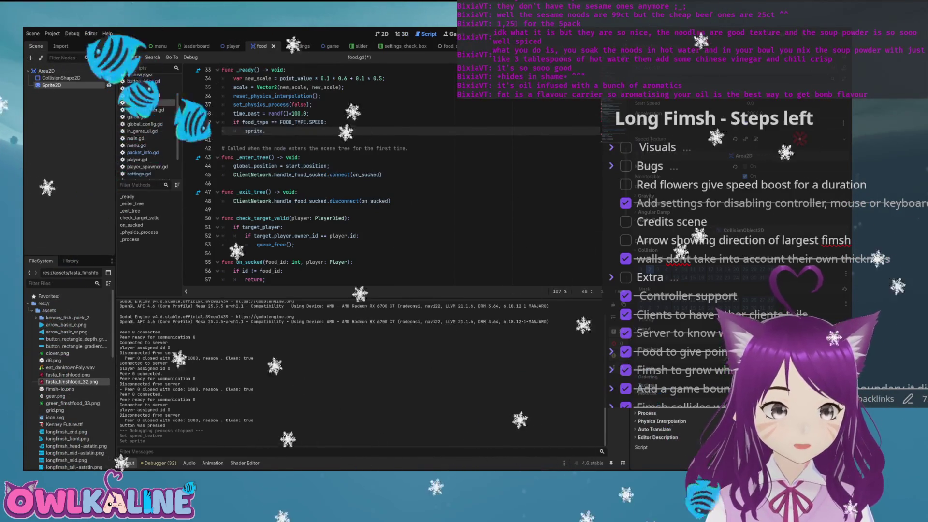
text(texture = )
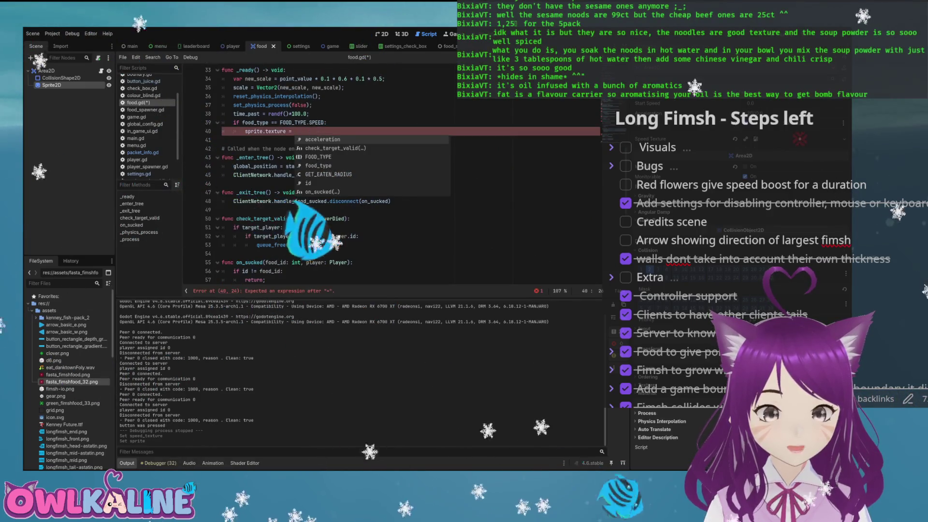
text(sp)
key(Down)
key(Return)
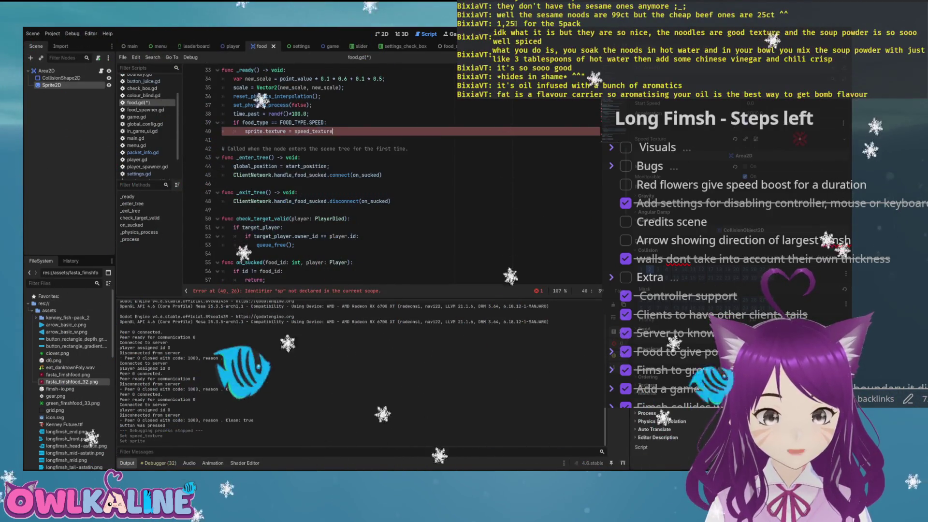
scroll(392, 181, down, 3)
scroll(392, 182, down, 3)
scroll(392, 182, up, 2)
scroll(393, 182, up, 3)
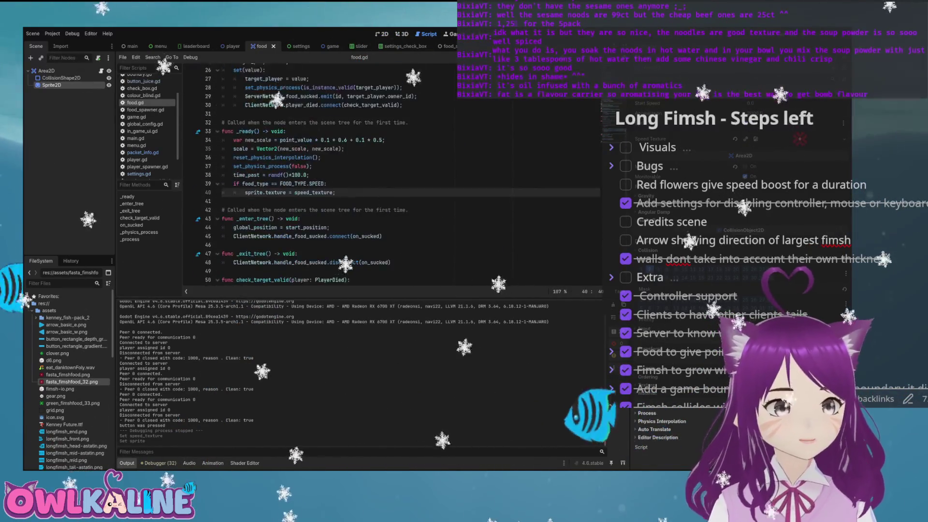
scroll(392, 182, up, 3)
scroll(392, 182, up, 5)
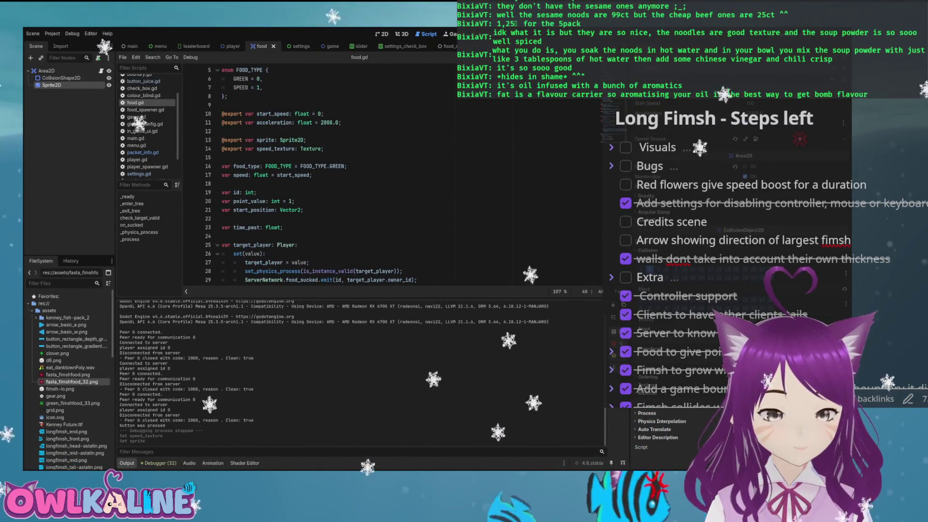
scroll(392, 182, up, 1)
double_click(337, 175)
text(SPEED)
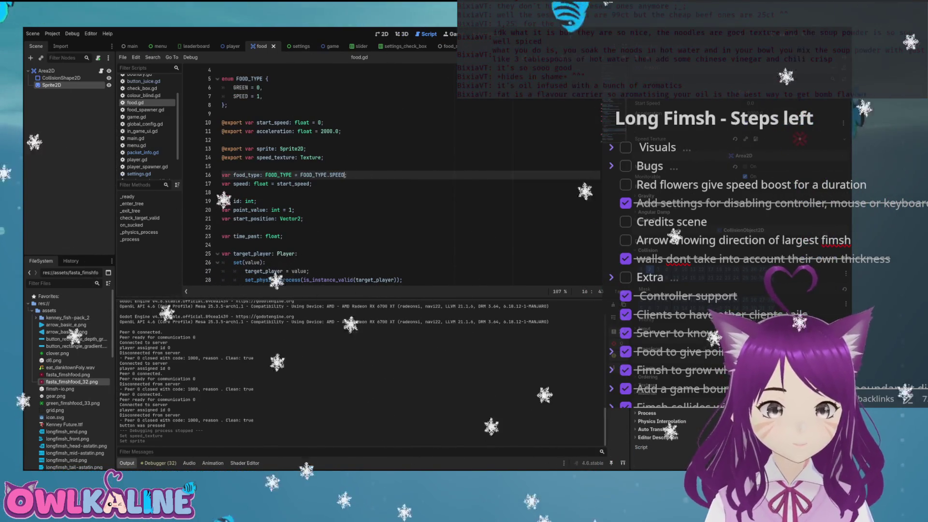
key(F5)
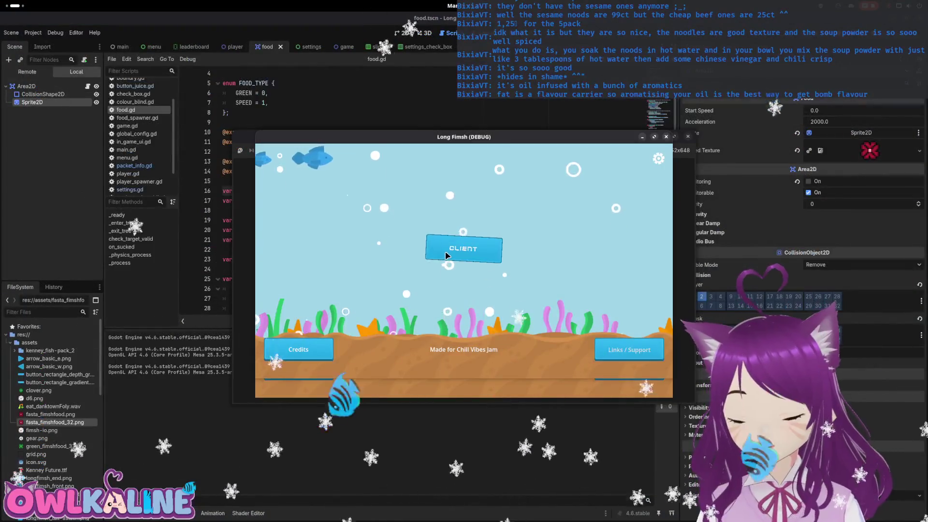
Join the test run as Client, stop it, and undo food_type's default back to GREEN.
click(460, 250)
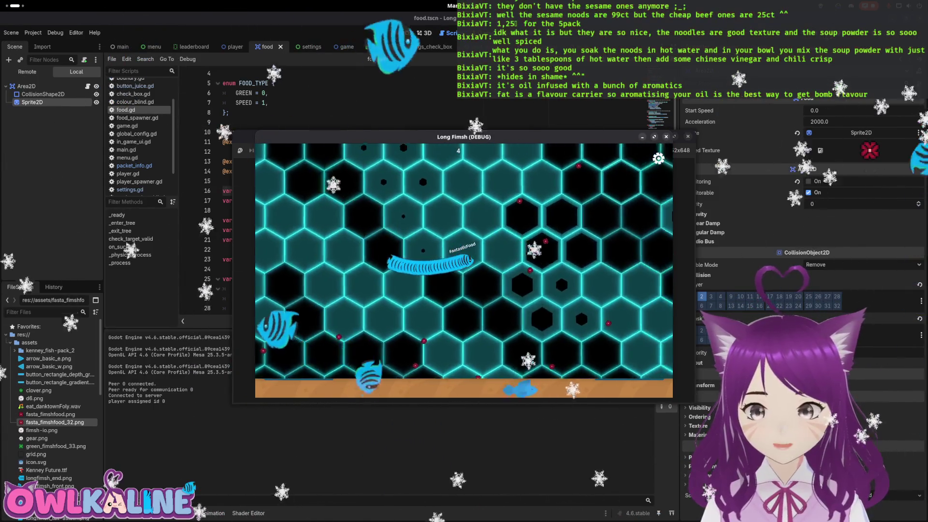
key(F8)
key(ctrl+z)
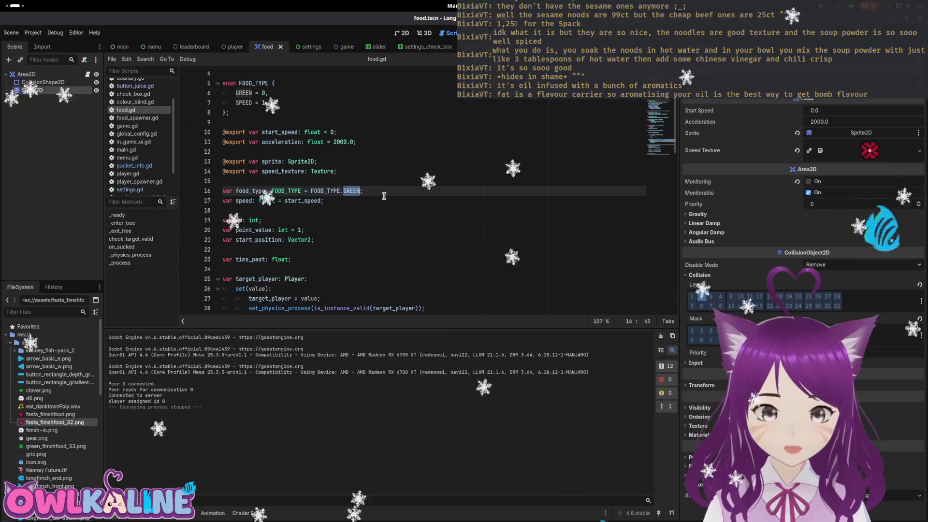
scroll(384, 196, down, 2)
scroll(414, 200, down, 3)
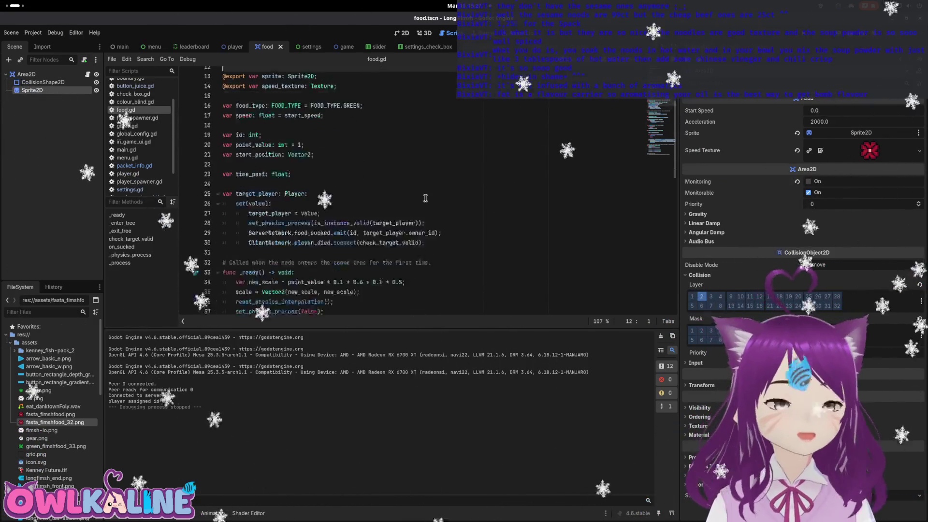
scroll(393, 195, down, 1)
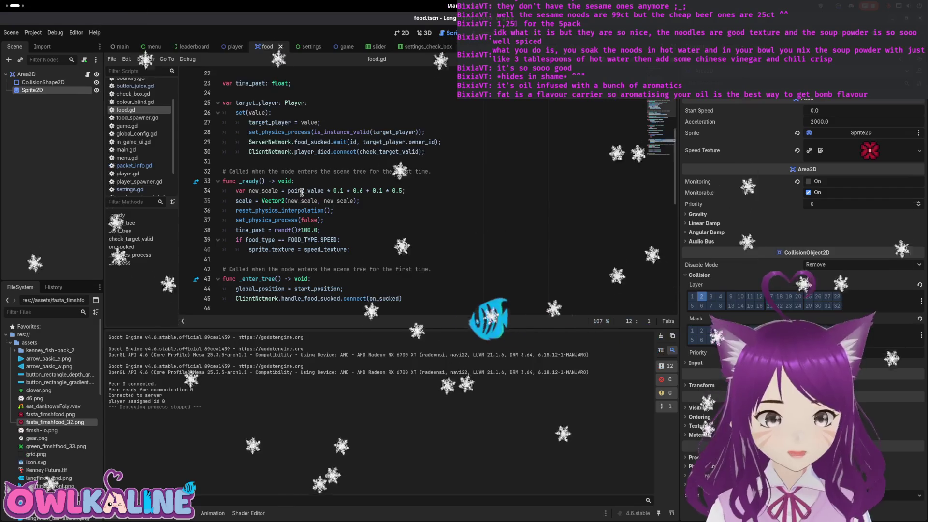
Select the new_scale line and undo the accidental edit.
drag(248, 191, 275, 191)
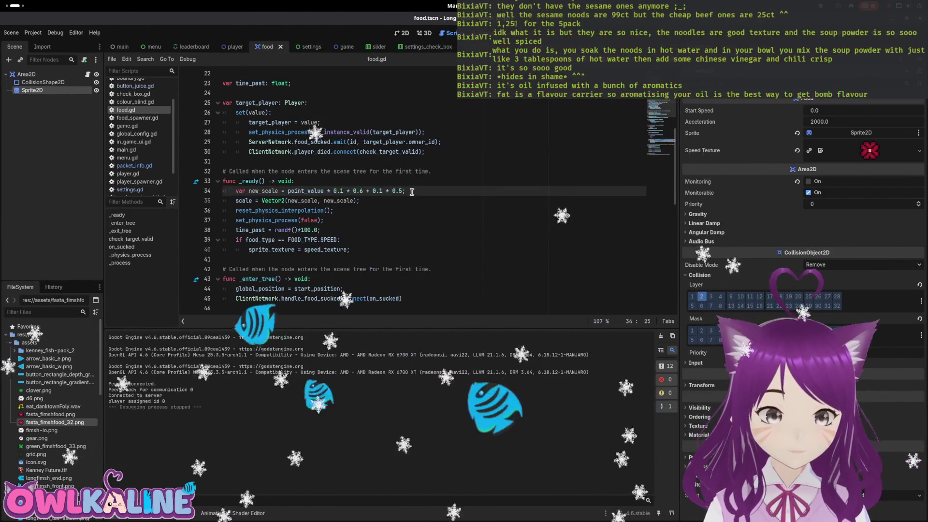
drag(405, 191, 249, 191)
key(ctrl+z)
Remove the SPEED sprite-texture block from _ready's end and open blank lines at its start.
click(354, 255)
key(shift+Up)
key(shift+Up)
key(BackSpace)
click(315, 182)
key(Return)
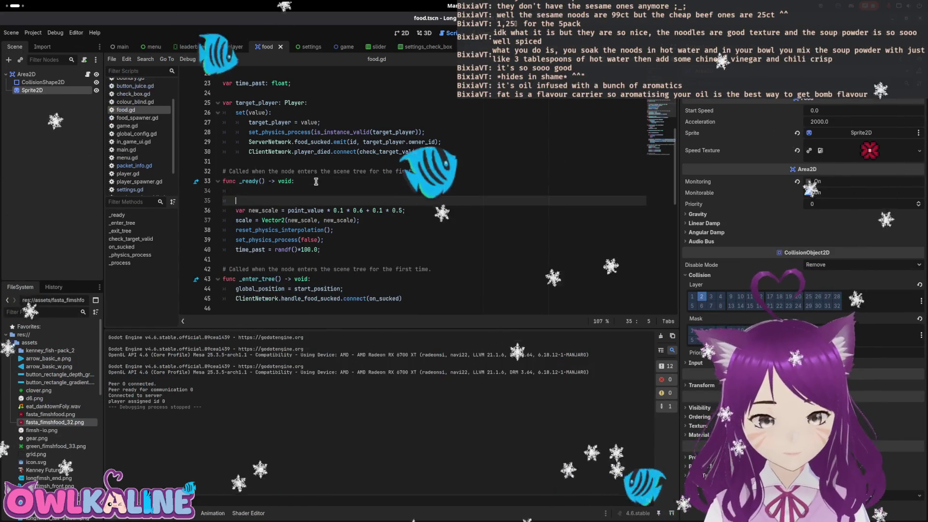